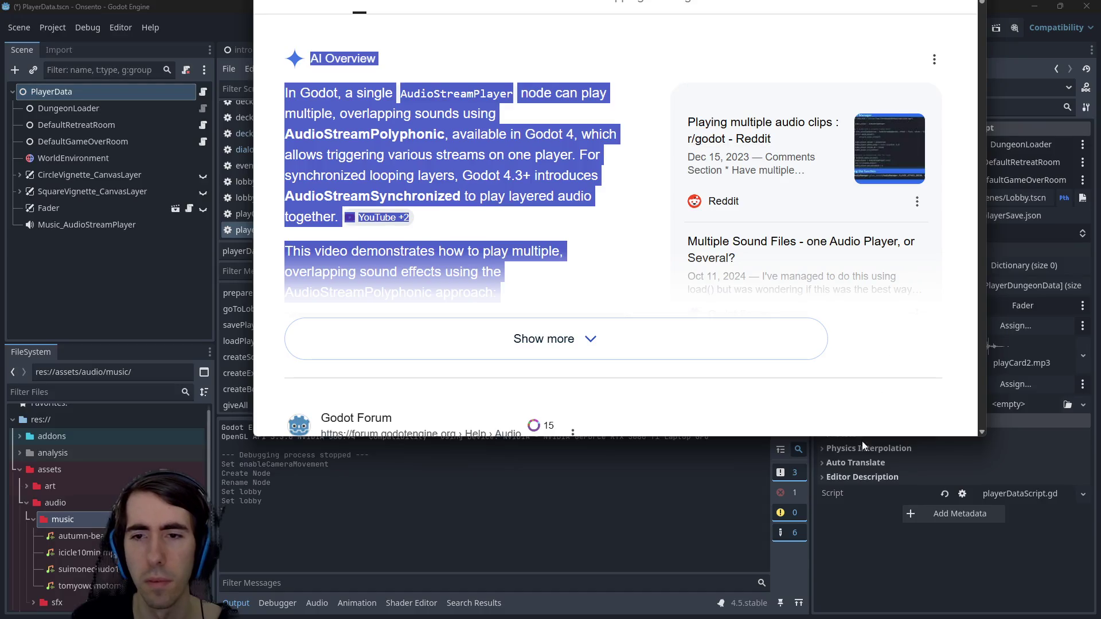
Resize the Chrome window taller and wider, keeping it inside the screen
{"action": "mouse_move", "coordinate": [1019, 436]}
{"action": "left_mouse_down"}
{"action": "mouse_move", "coordinate": [1019, 479]}
{"action": "mouse_move", "coordinate": [1019, 395]}
{"action": "left_mouse_up"}
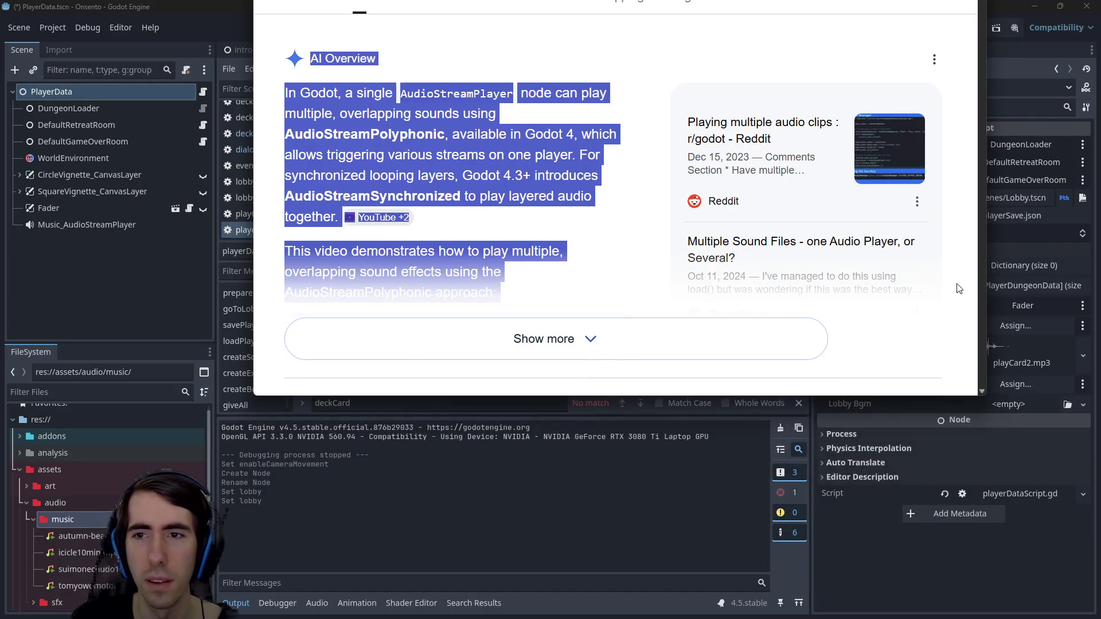
{"action": "left_click_drag", "start_coordinate": [984, 287], "coordinate": [1100, 287]}
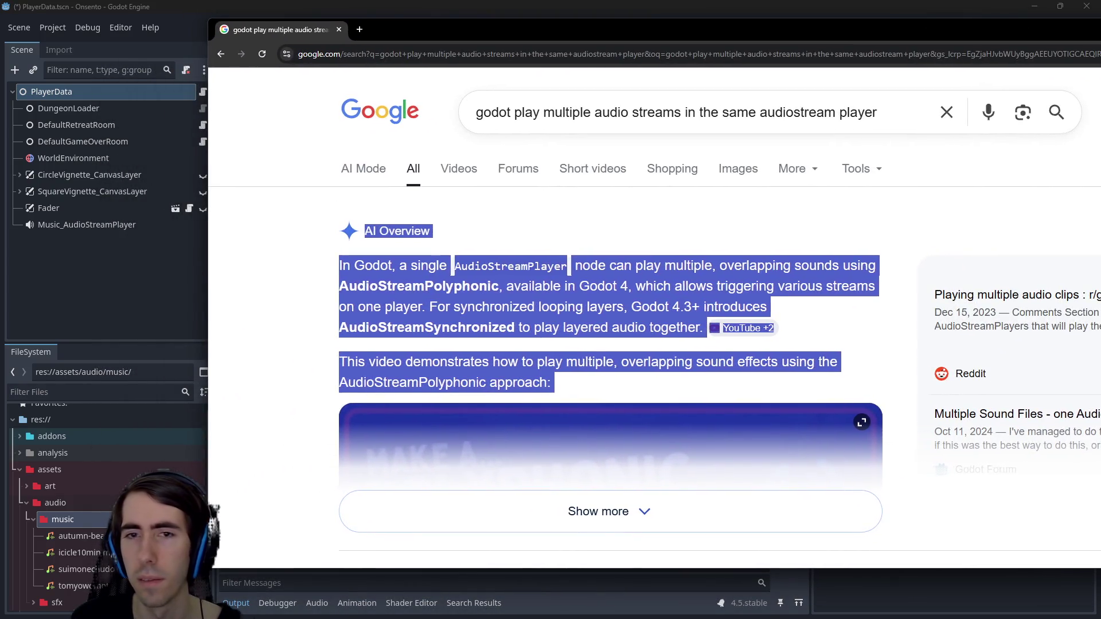
{"action": "mouse_move", "coordinate": [1100, 133]}
{"action": "left_mouse_down"}
{"action": "mouse_move", "coordinate": [774, 134]}
{"action": "mouse_move", "coordinate": [917, 133]}
{"action": "left_mouse_up"}
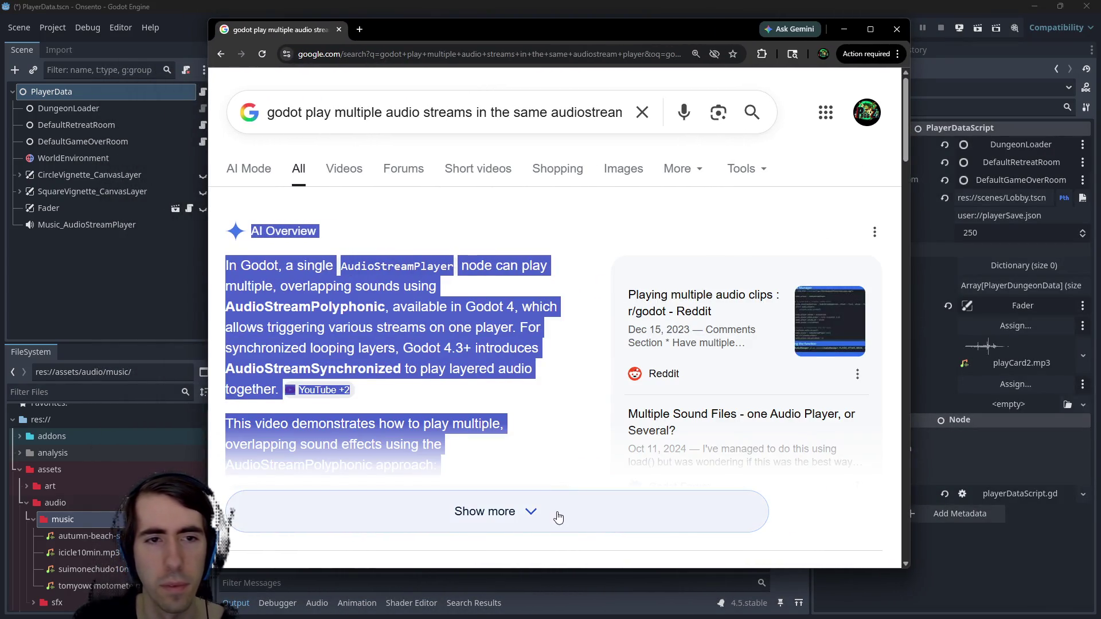
Expand the full AI overview, read through the methods list, and return to Godot
{"action": "left_click", "coordinate": [560, 515]}
{"action": "scroll", "coordinate": [496, 331], "scroll_direction": "down", "scroll_amount": 3}
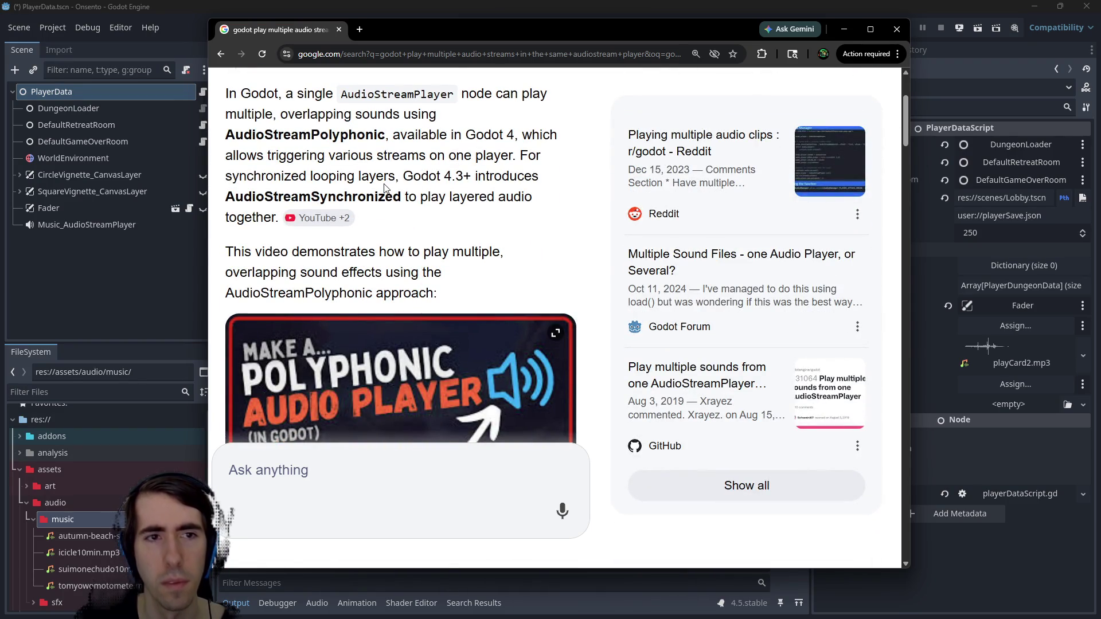
{"action": "scroll", "coordinate": [384, 188], "scroll_direction": "down", "scroll_amount": 8}
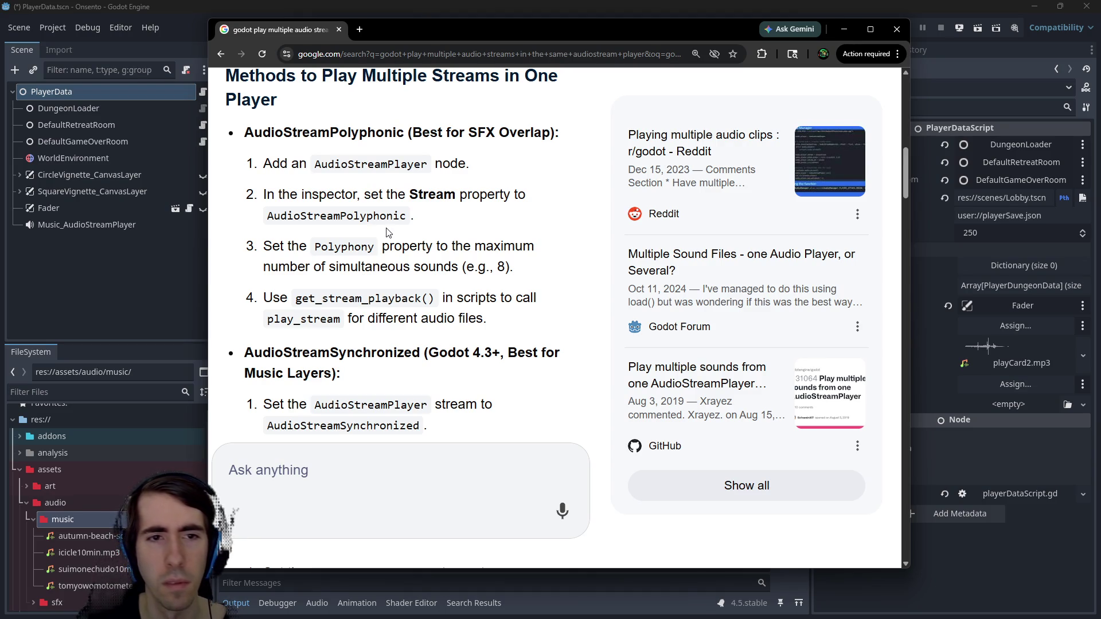
{"action": "scroll", "coordinate": [387, 232], "scroll_direction": "down", "scroll_amount": 1}
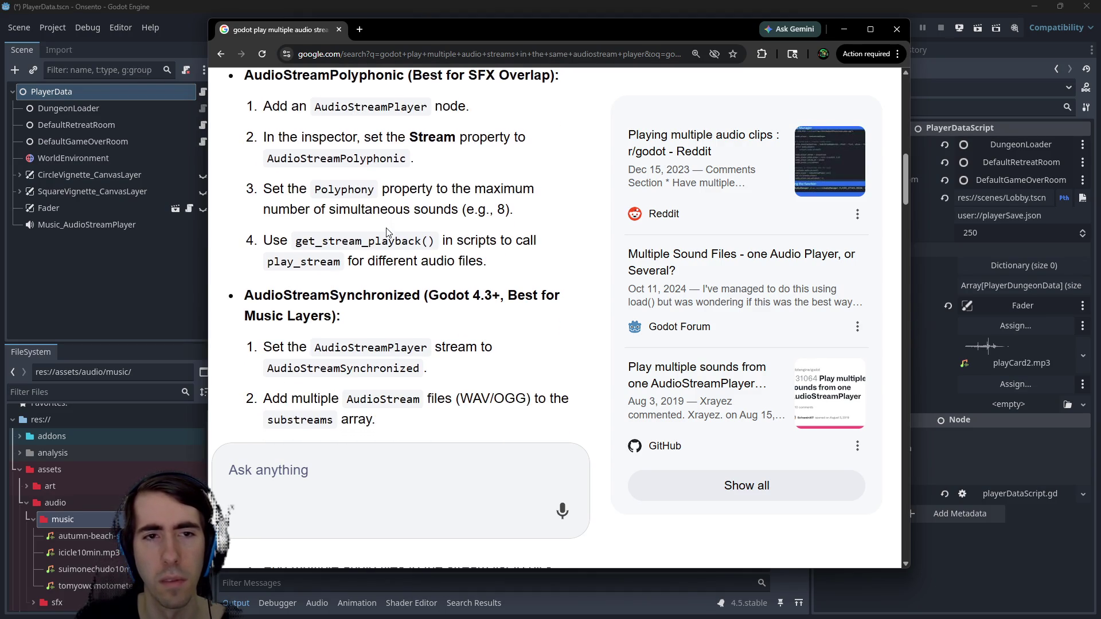
{"action": "scroll", "coordinate": [387, 233], "scroll_direction": "down", "scroll_amount": 1}
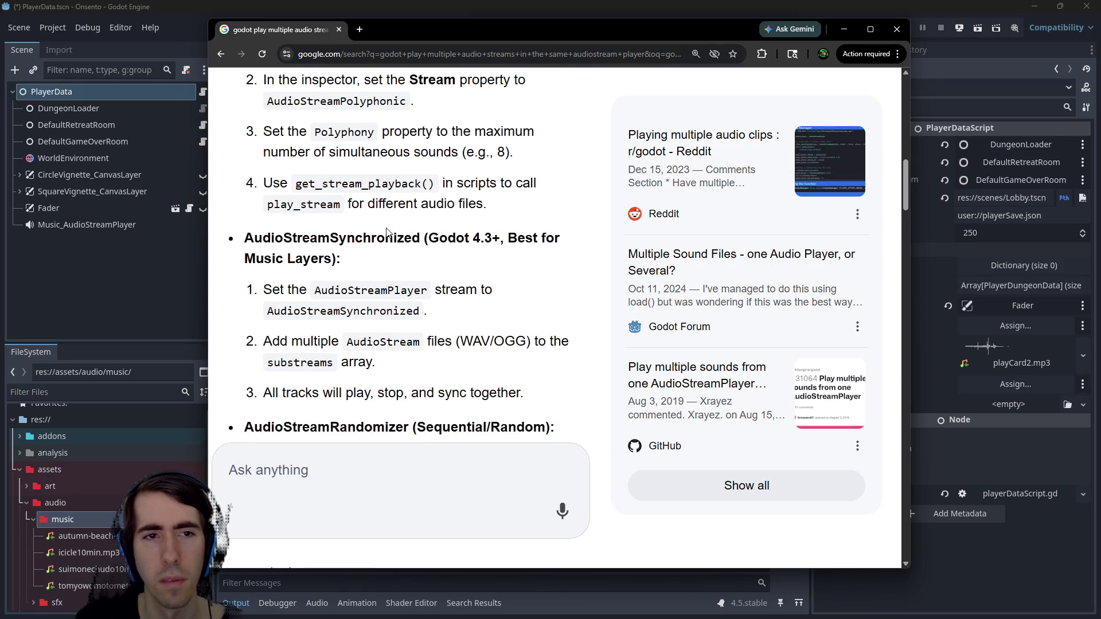
{"action": "scroll", "coordinate": [387, 232], "scroll_direction": "up", "scroll_amount": 2}
{"action": "scroll", "coordinate": [389, 218], "scroll_direction": "up", "scroll_amount": 1}
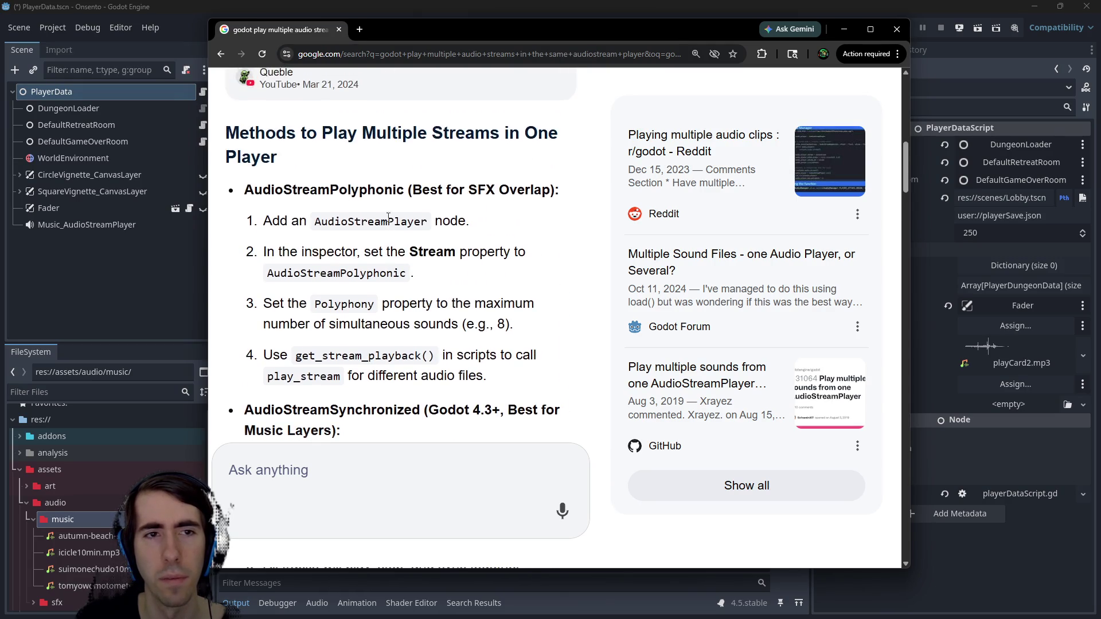
{"action": "key", "text": "alt+Tab"}
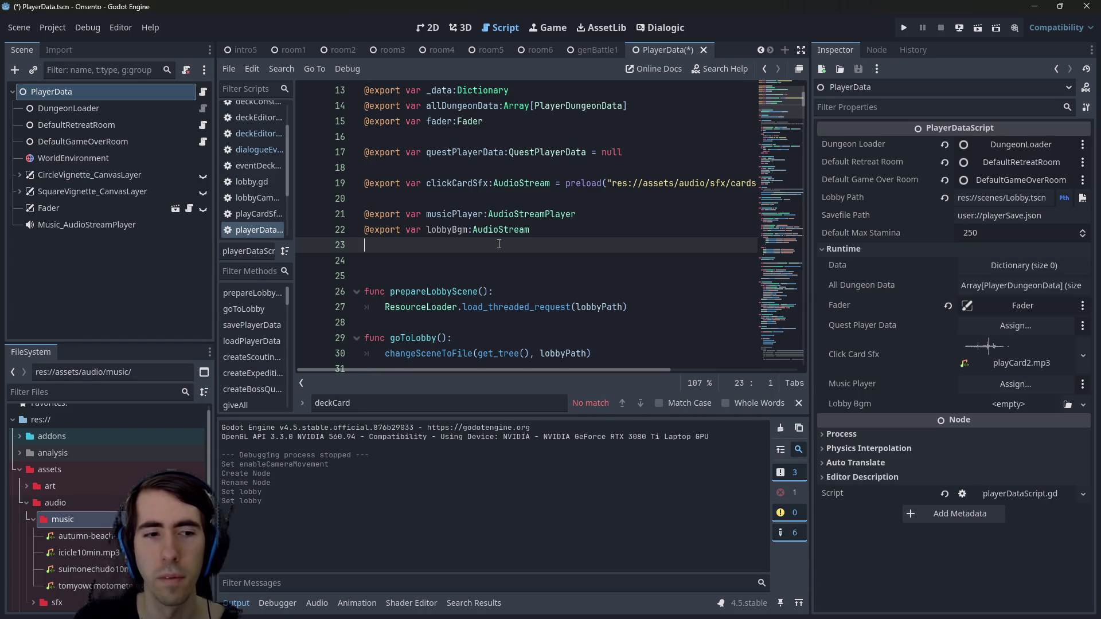
Duplicate the lobbyBgm export and rename the copy battleFocusBgm
{"action": "left_click_drag", "start_coordinate": [506, 245], "coordinate": [356, 228]}
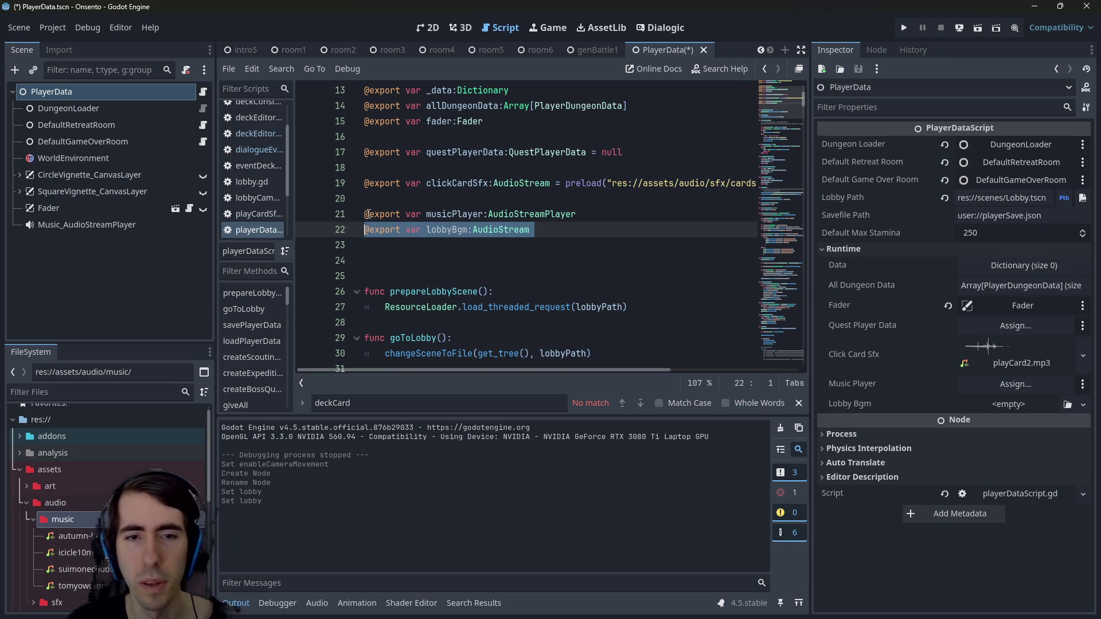
{"action": "key", "text": "ctrl+shift+d"}
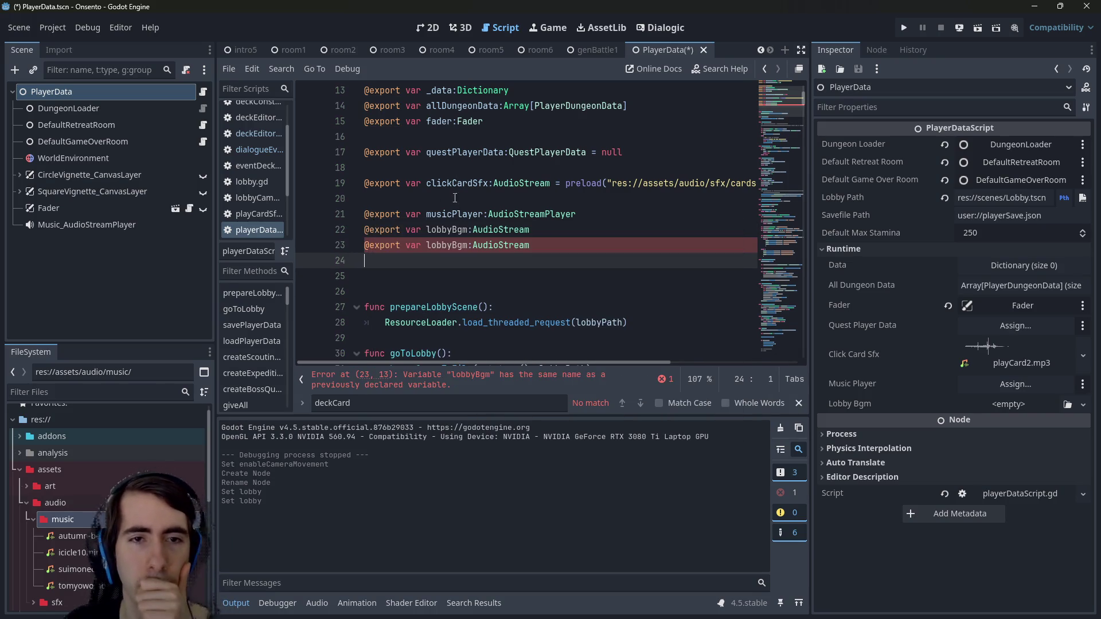
{"action": "left_click", "coordinate": [451, 245]}
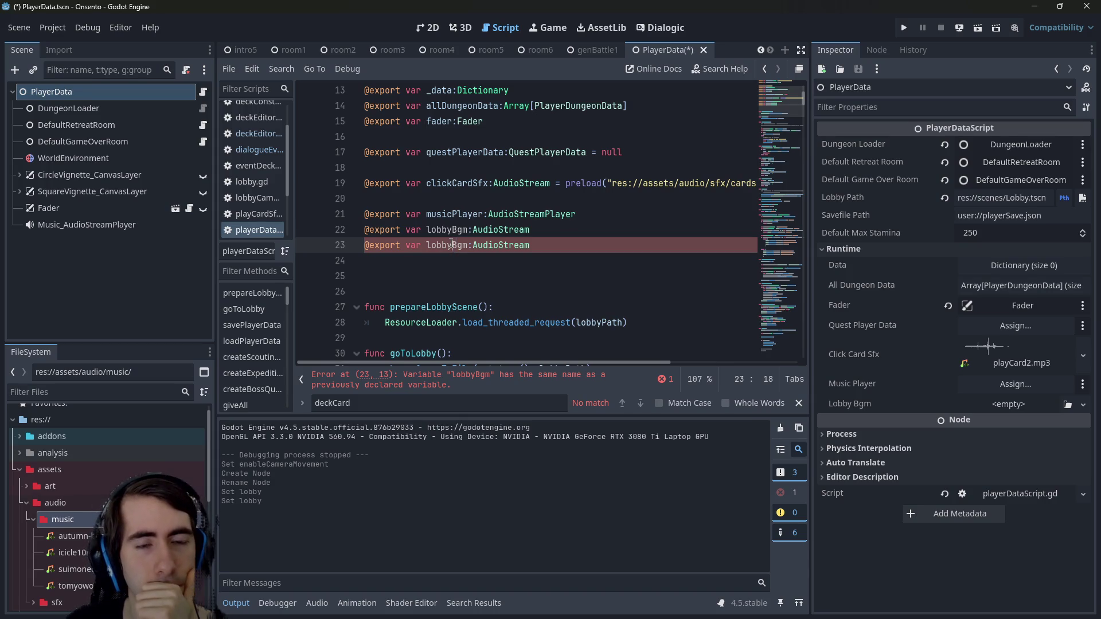
{"action": "key", "text": "ctrl+BackSpace"}
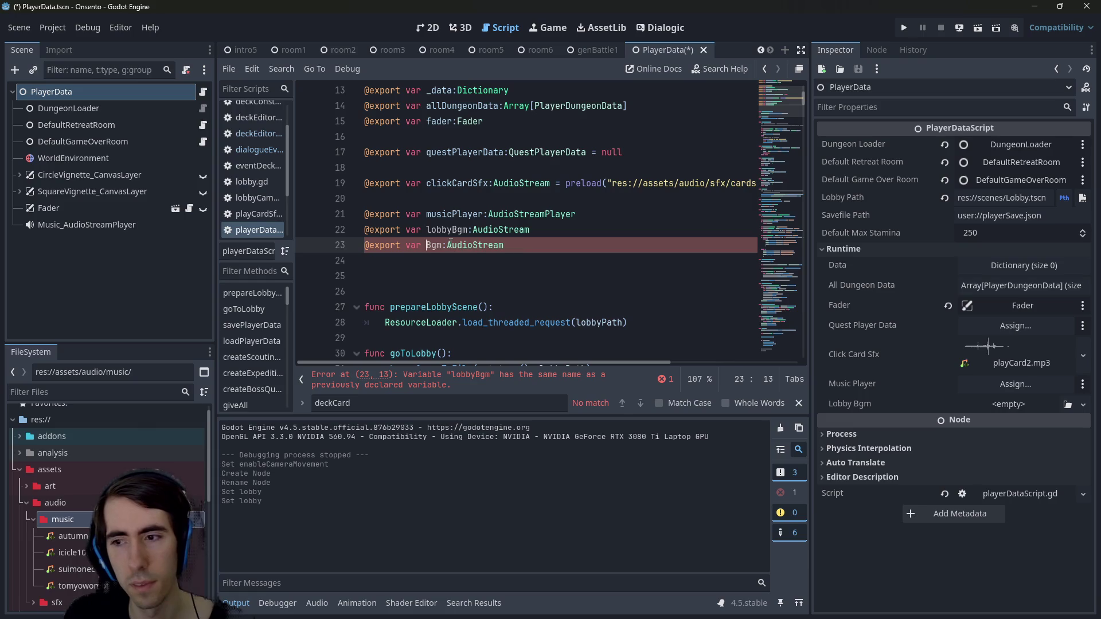
{"action": "type", "text": "battleFocus"}
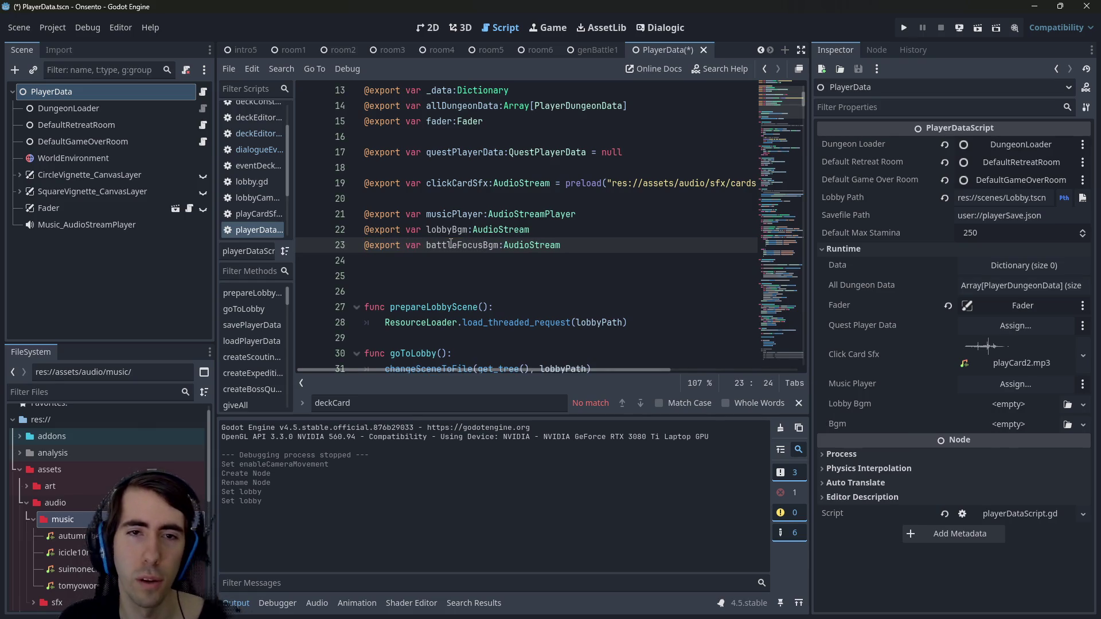
Duplicate battleFocusBgm into a lobbySongBgm export and save
{"action": "key", "text": "ctrl+shift+Left"}
{"action": "key", "text": "ctrl+shift+Left"}
{"action": "key", "text": "ctrl+shift+Left"}
{"action": "key", "text": "End"}
{"action": "key", "text": "ctrl+shift+d"}
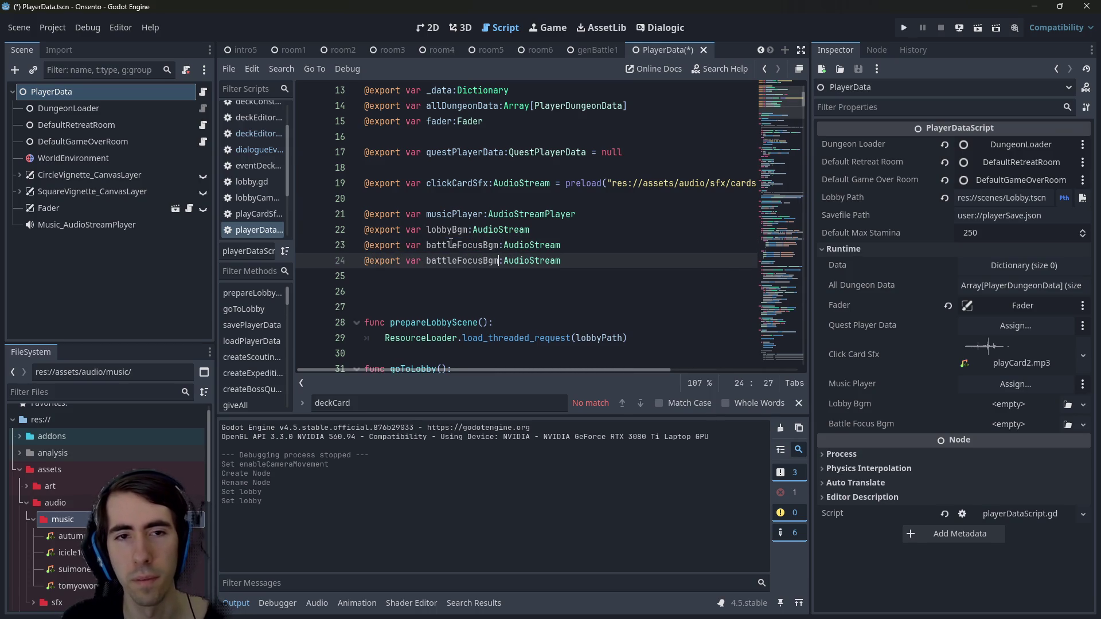
{"action": "key", "text": "Left"}
{"action": "key", "text": "Left"}
{"action": "key", "text": "Right"}
{"action": "key", "text": "ctrl+shift+Left"}
{"action": "type", "text": "song"}
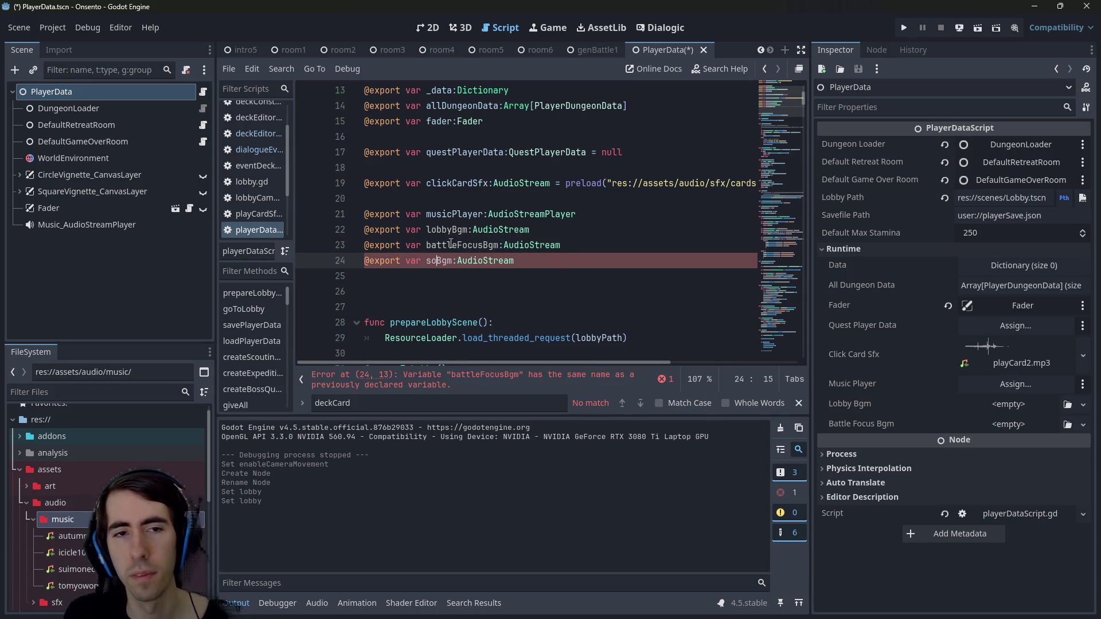
{"action": "key", "text": "BackSpace"}
{"action": "key", "text": "BackSpace"}
{"action": "key", "text": "BackSpace"}
{"action": "type", "text": "lobbySong"}
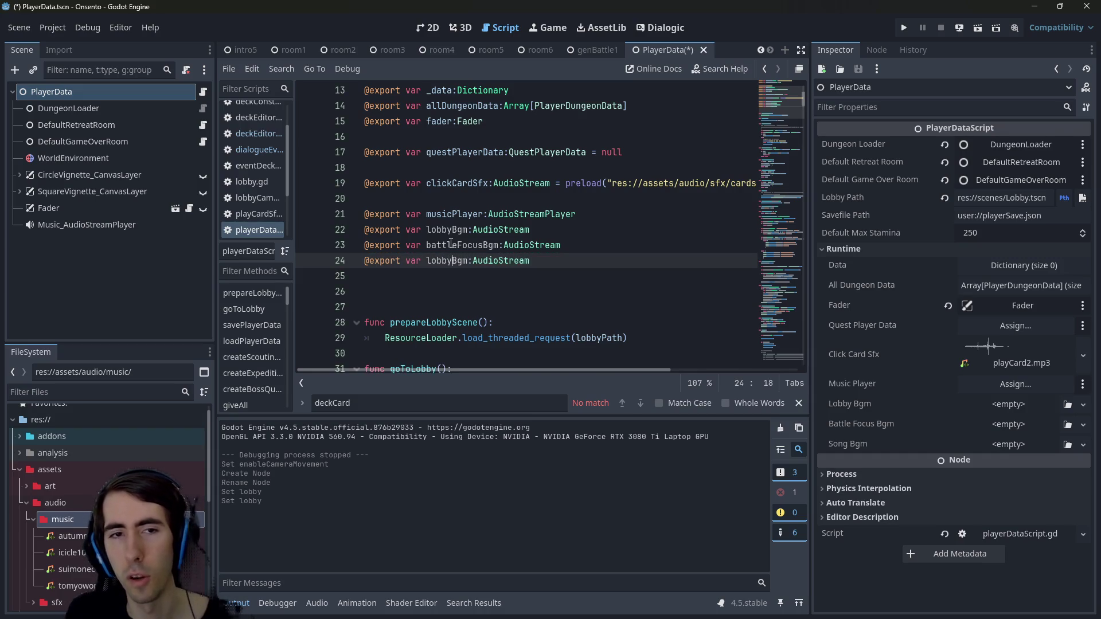
{"action": "key", "text": "ctrl+s"}
Add a battleActionBgm export and move lobbySongBgm up beside lobbyBgm
{"action": "left_click_drag", "start_coordinate": [561, 245], "coordinate": [346, 241]}
{"action": "key", "text": "ctrl+alt+Down"}
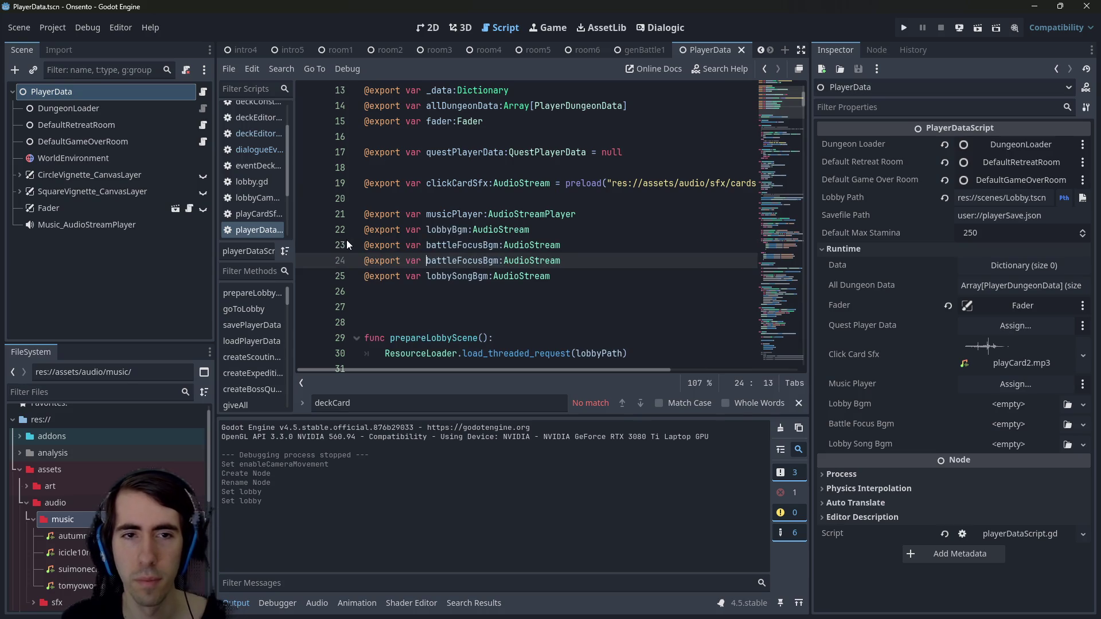
{"action": "key", "text": "Left"}
{"action": "key", "text": "Left"}
{"action": "key", "text": "Left"}
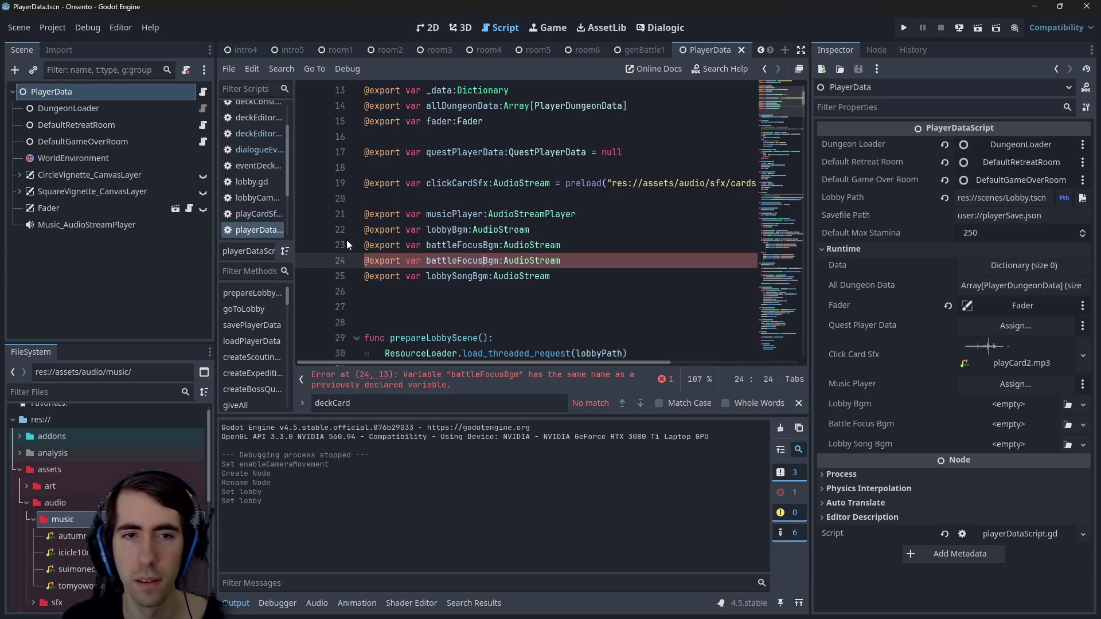
{"action": "key", "text": "BackSpace"}
{"action": "key", "text": "BackSpace"}
{"action": "key", "text": "BackSpace"}
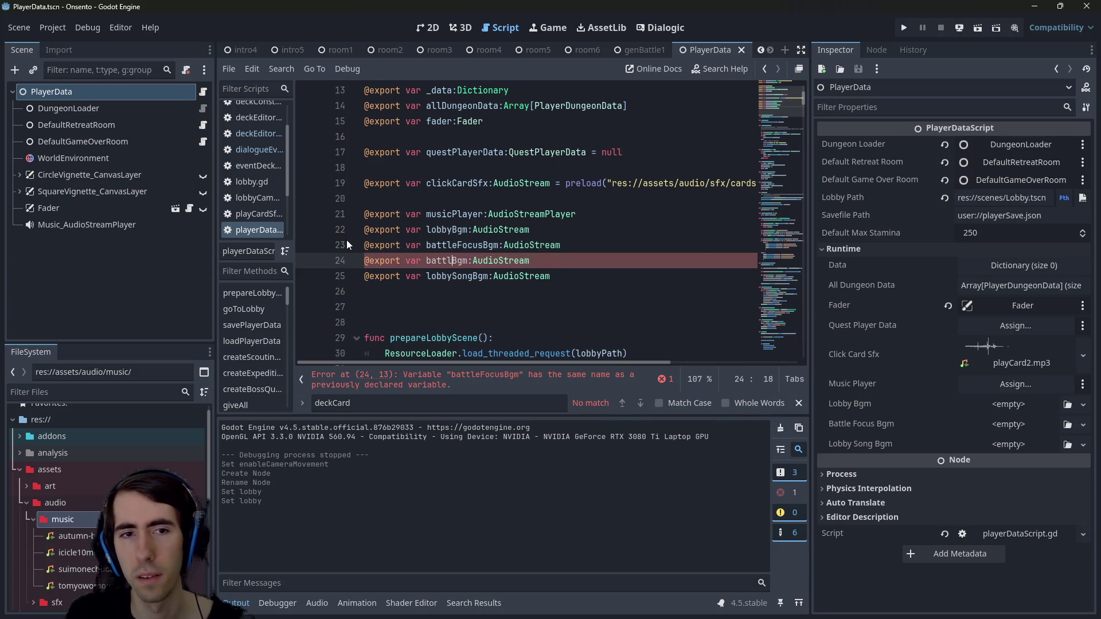
{"action": "type", "text": "e"}
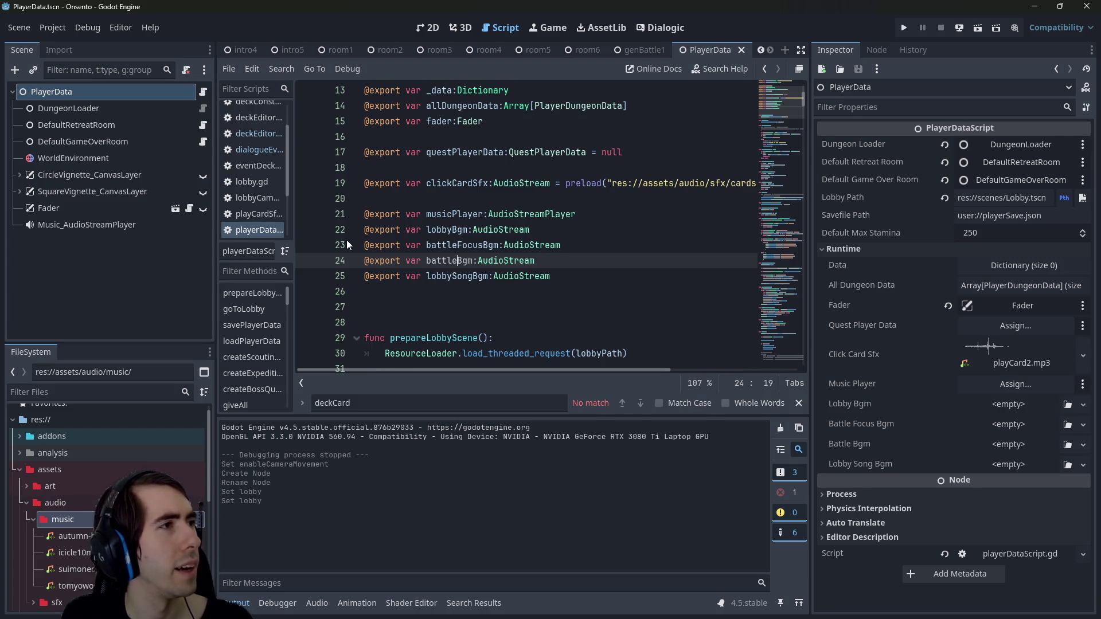
{"action": "type", "text": "Action"}
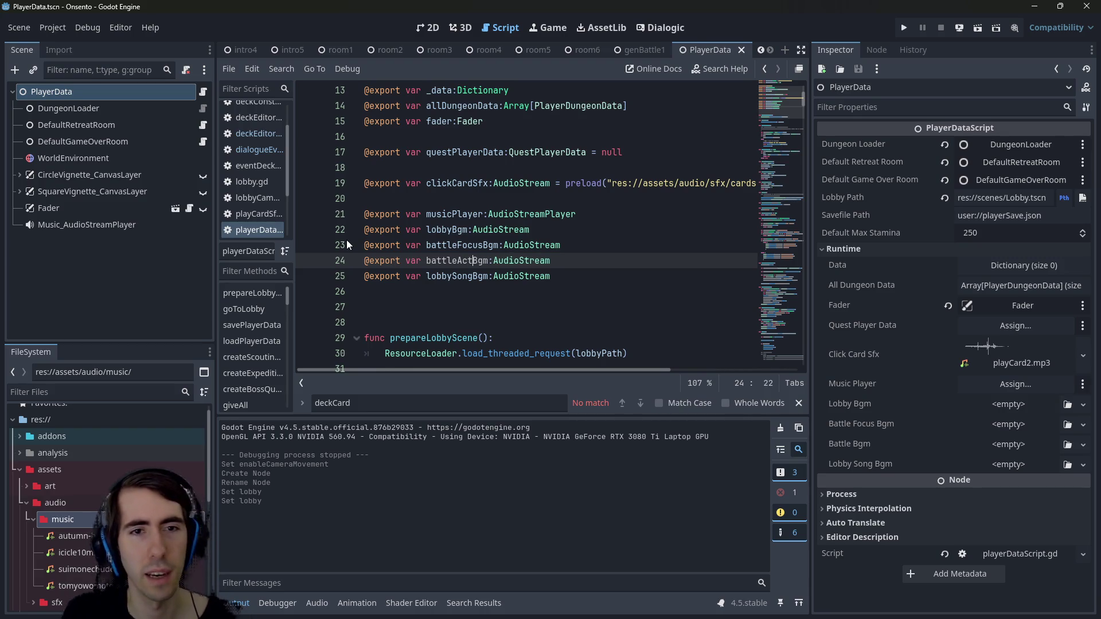
{"action": "left_click", "coordinate": [563, 281]}
{"action": "key", "text": "alt+Up"}
{"action": "key", "text": "alt+Up"}
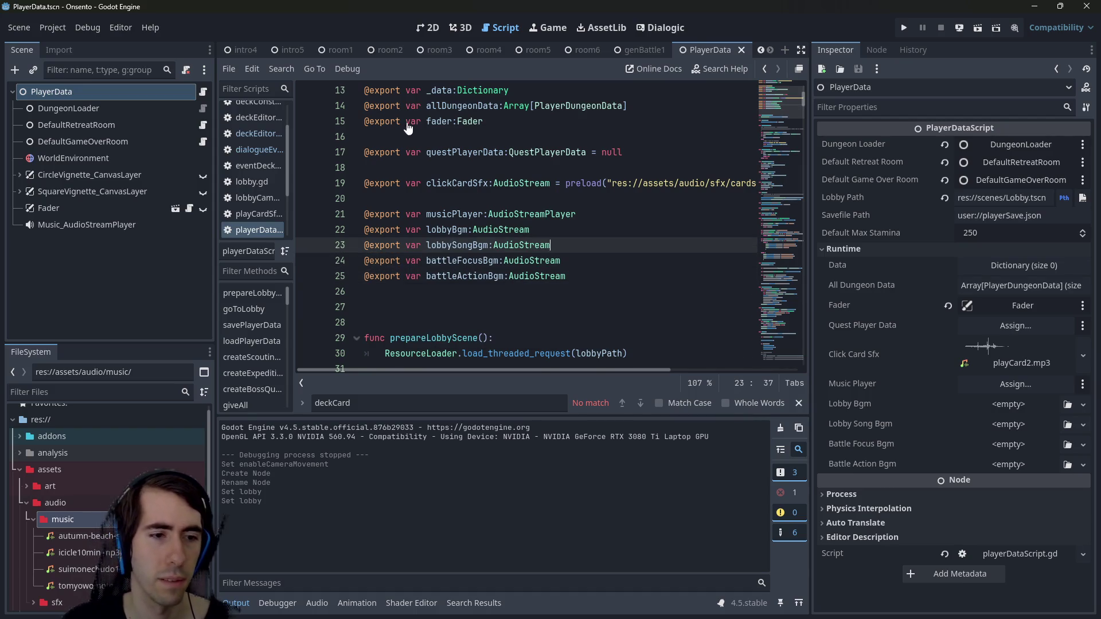
Paste a copy of the lobbyBgm declaration onto line 26 and clear its name
{"action": "key", "text": "Up"}
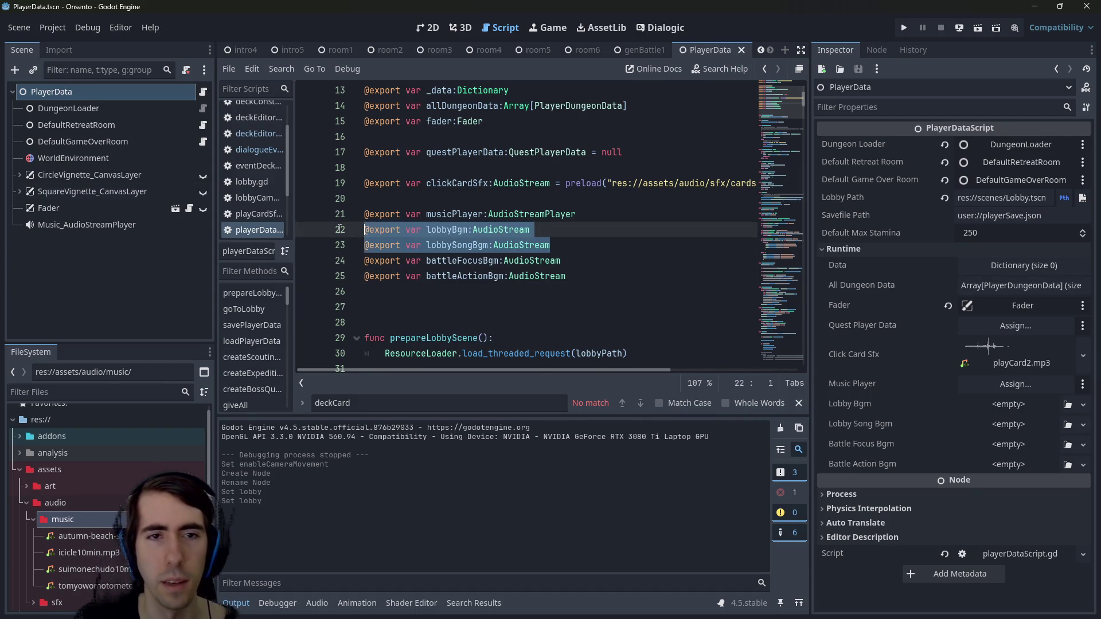
{"action": "key", "text": "shift+Home"}
{"action": "key", "text": "ctrl+c"}
{"action": "left_click", "coordinate": [446, 289]}
{"action": "key", "text": "ctrl+v"}
{"action": "double_click", "coordinate": [453, 293]}
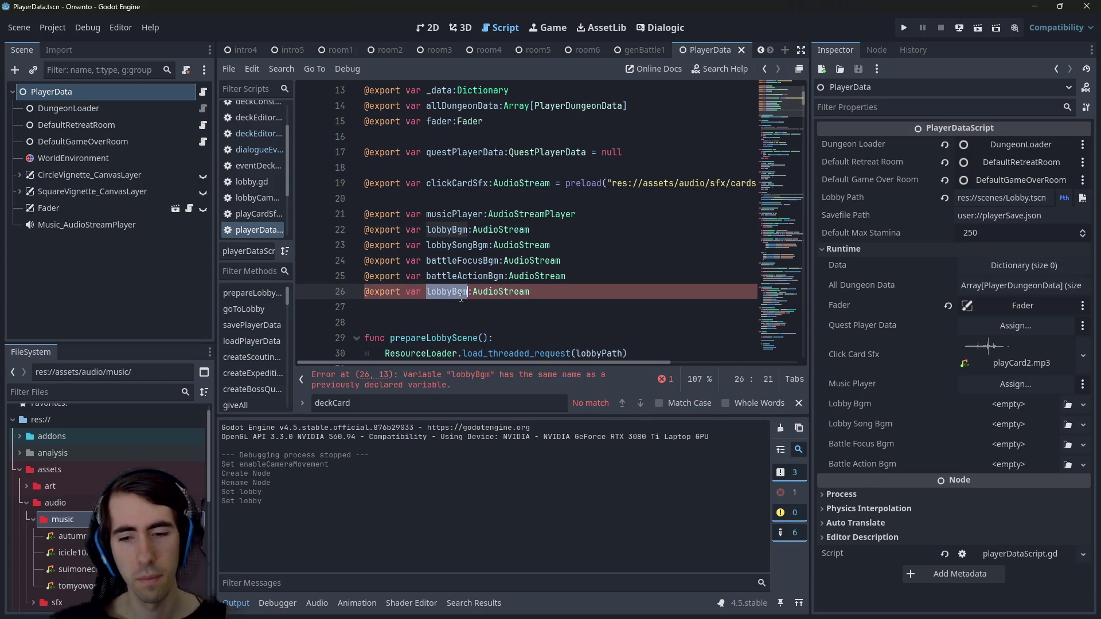
{"action": "key", "text": "BackSpace"}
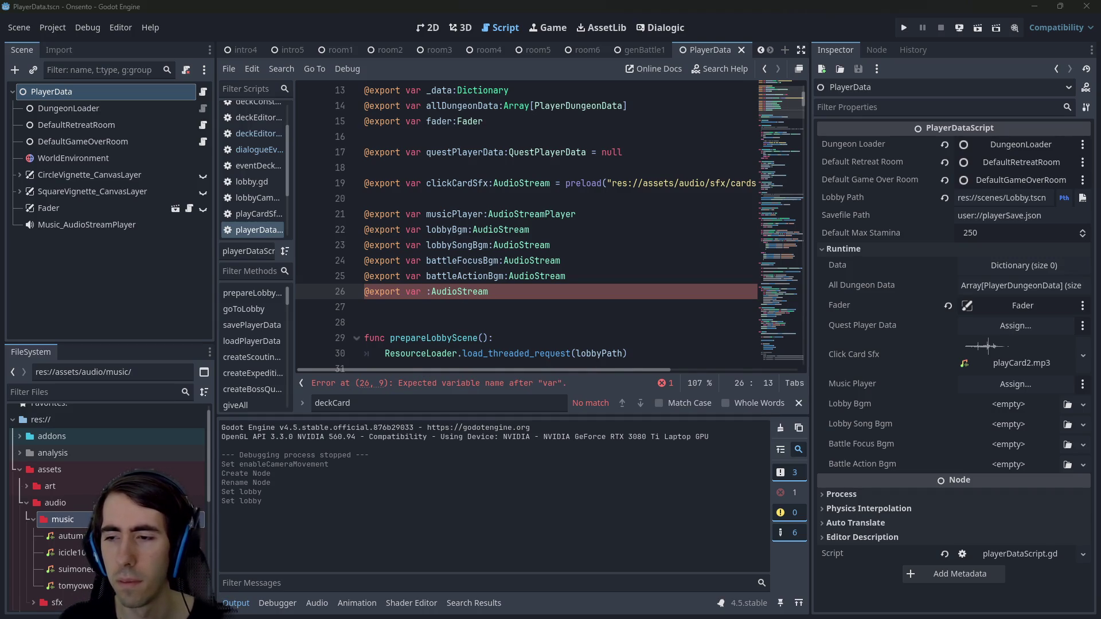
Name the new AudioStream export ambient, remove the extra blank line, and save
{"action": "key", "text": "alt+Tab"}
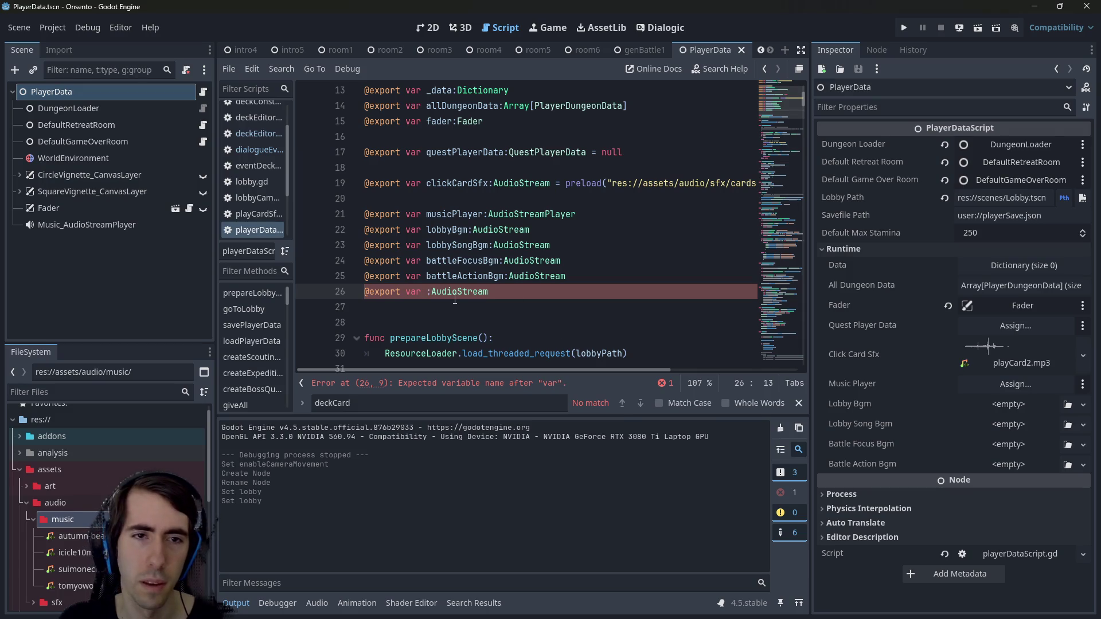
{"action": "type", "text": "environ"}
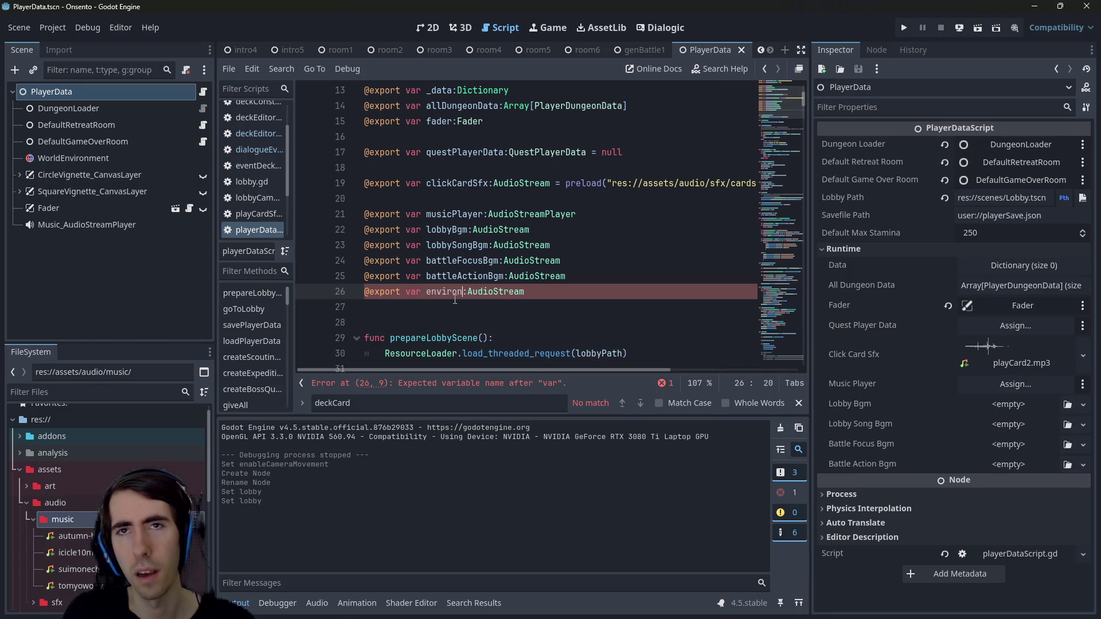
{"action": "key", "text": "ctrl+s"}
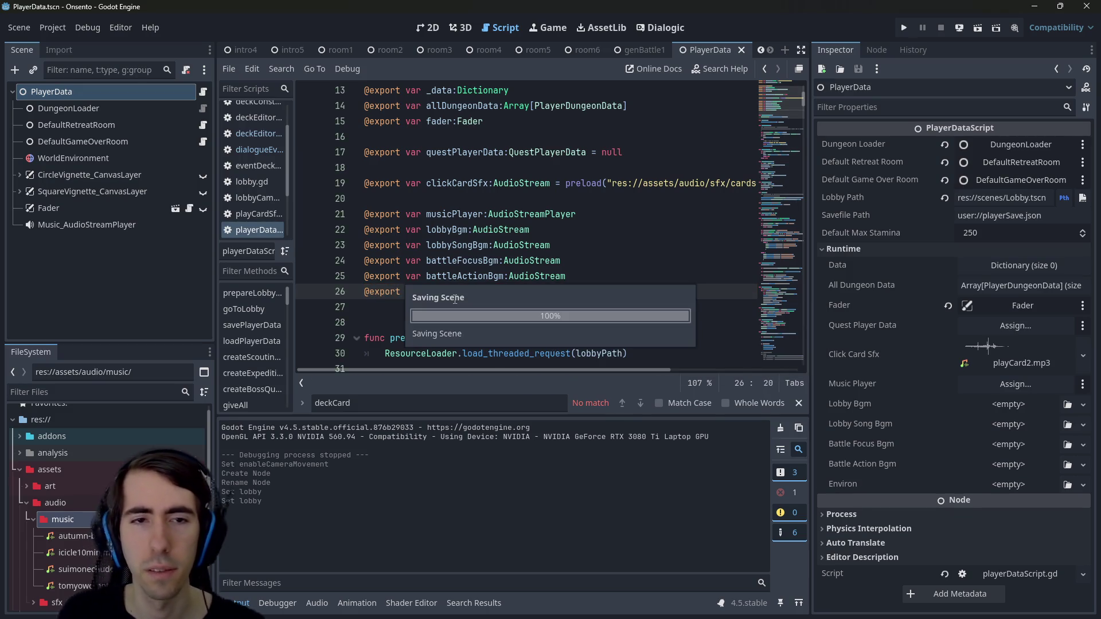
{"action": "double_click", "coordinate": [445, 291]}
{"action": "type", "text": "ambient"}
{"action": "key", "text": "End"}
{"action": "key", "text": "Delete"}
{"action": "key", "text": "ctrl+s"}
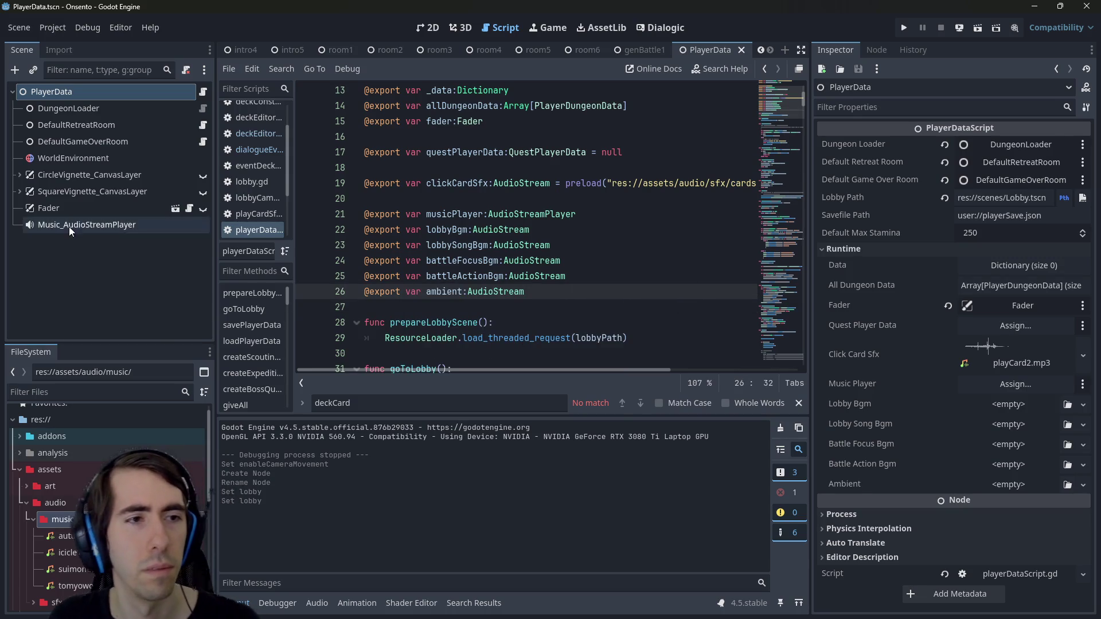
Copy Music_AudioStreamPlayer, place the copy beside it, rename it Ambient_AudioStreamPlayer, and save
{"action": "left_click", "coordinate": [69, 226]}
{"action": "key", "text": "ctrl+c"}
{"action": "key", "text": "ctrl+v"}
{"action": "key", "text": "Return"}
{"action": "mouse_move", "coordinate": [86, 241]}
{"action": "left_mouse_down"}
{"action": "mouse_move", "coordinate": [74, 219]}
{"action": "mouse_move", "coordinate": [69, 245]}
{"action": "left_mouse_up"}
{"action": "double_click", "coordinate": [158, 241]}
{"action": "key", "text": "BackSpace"}
{"action": "key", "text": "BackSpace"}
{"action": "key", "text": "BackSpace"}
{"action": "key", "text": "BackSpace"}
{"action": "type", "text": "Ambient"}
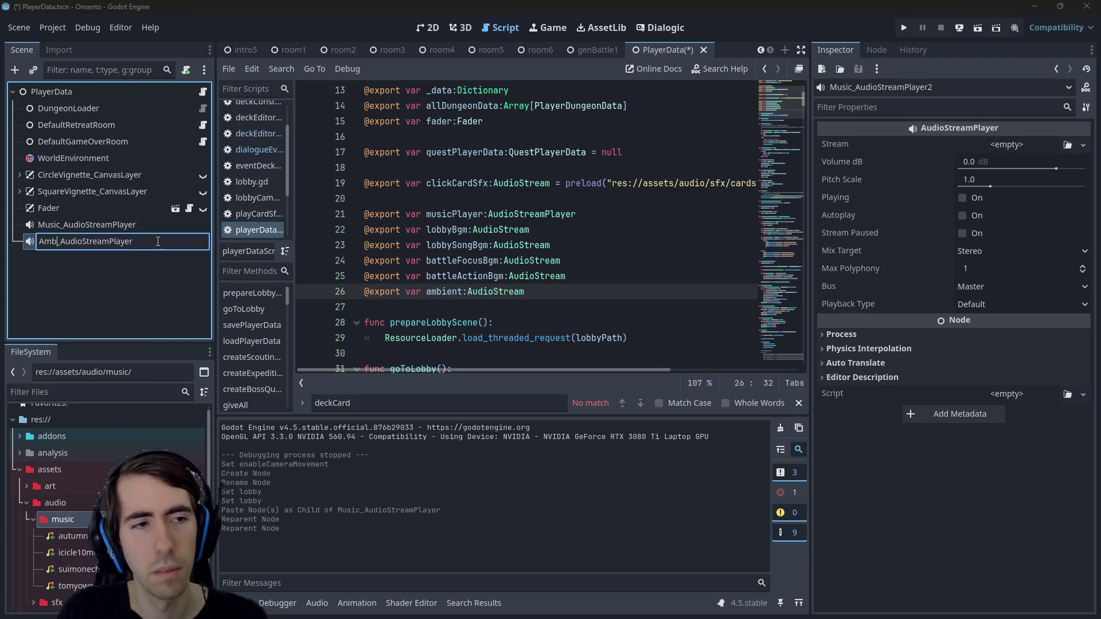
{"action": "key", "text": "Return"}
{"action": "key", "text": "ctrl+s"}
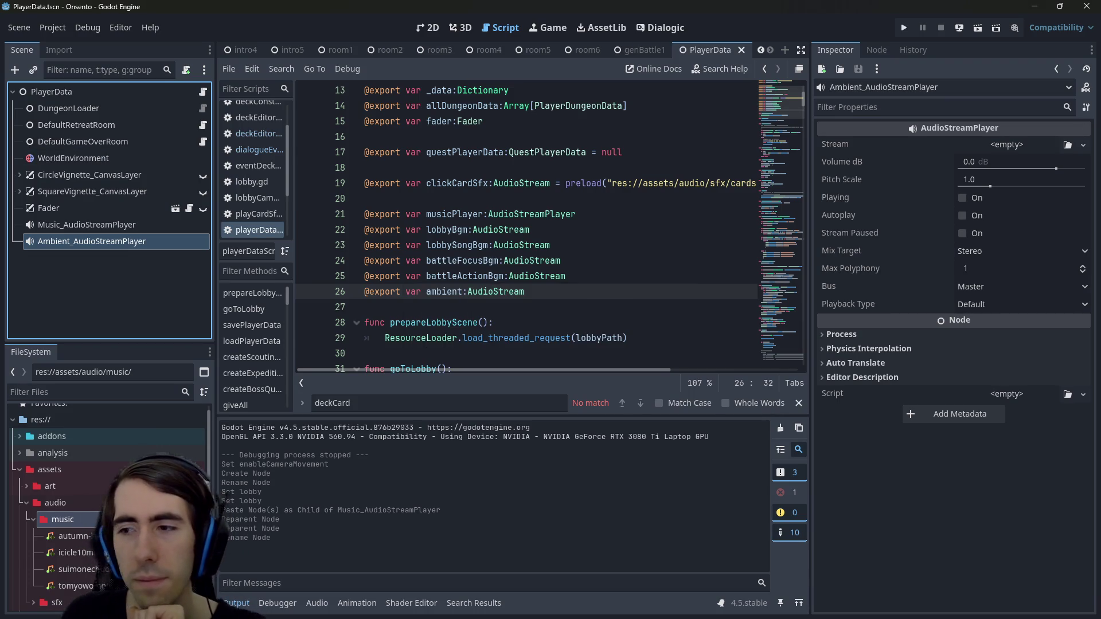
Select the ambient variable on line 26, then musicPlayer on line 21
{"action": "left_click", "coordinate": [464, 292]}
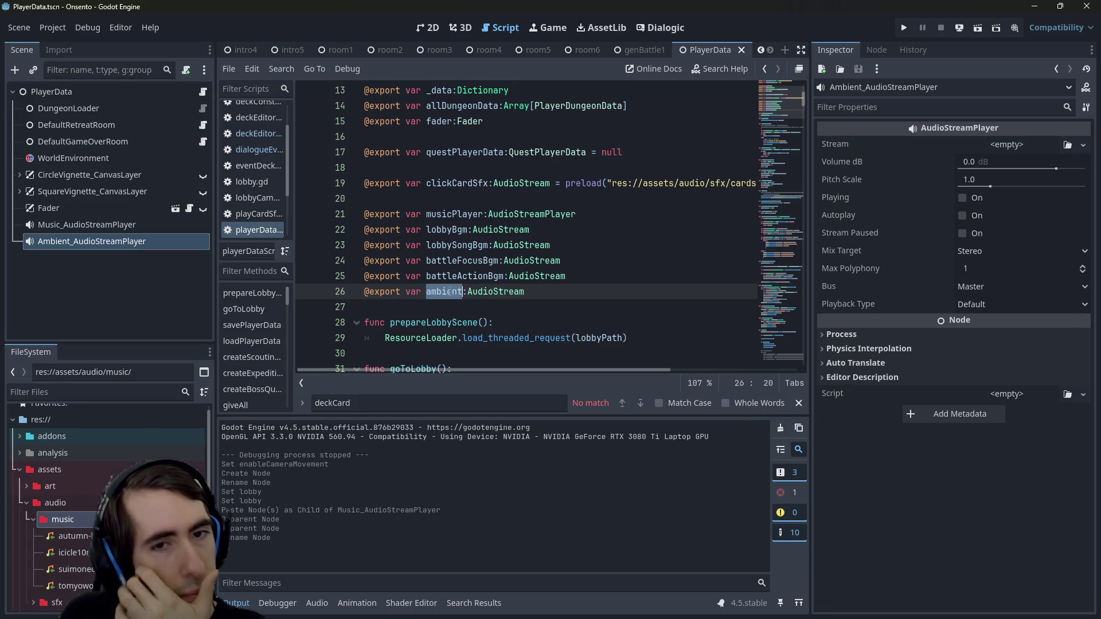
{"action": "double_click", "coordinate": [450, 292]}
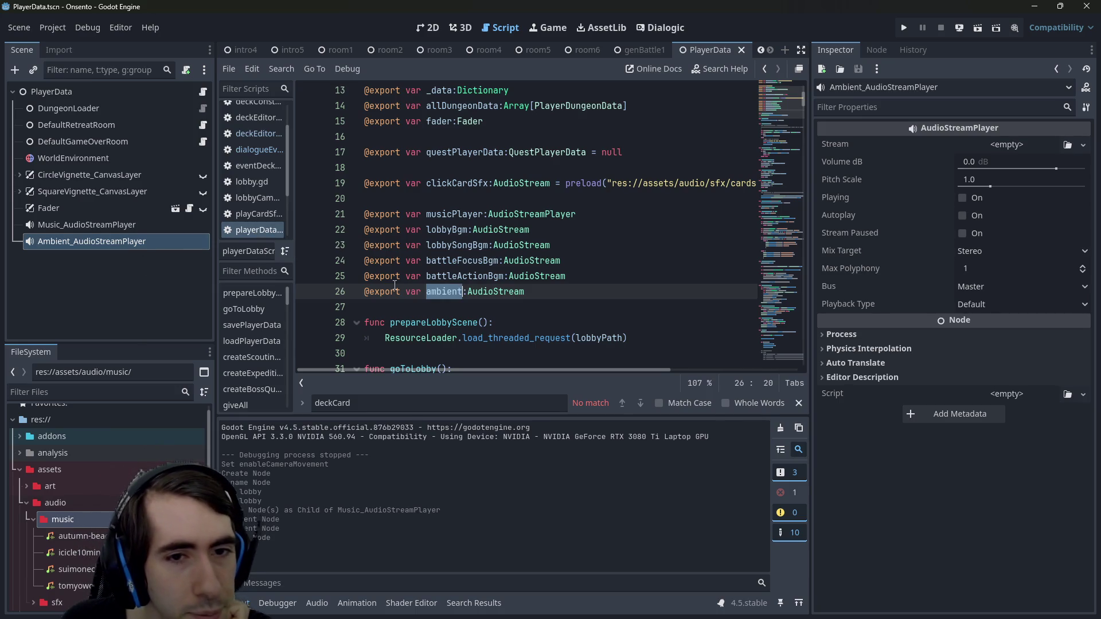
{"action": "double_click", "coordinate": [450, 214]}
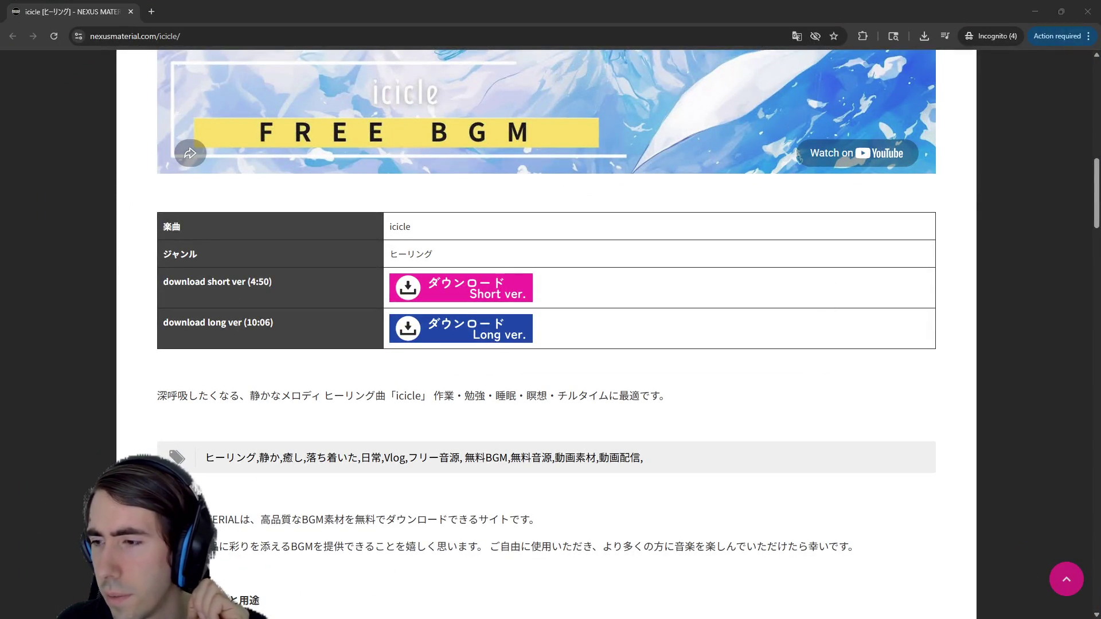
Preview the Before dawn track on the Healing page, then minimize both Chrome windows
{"action": "key", "text": "ctrl+w"}
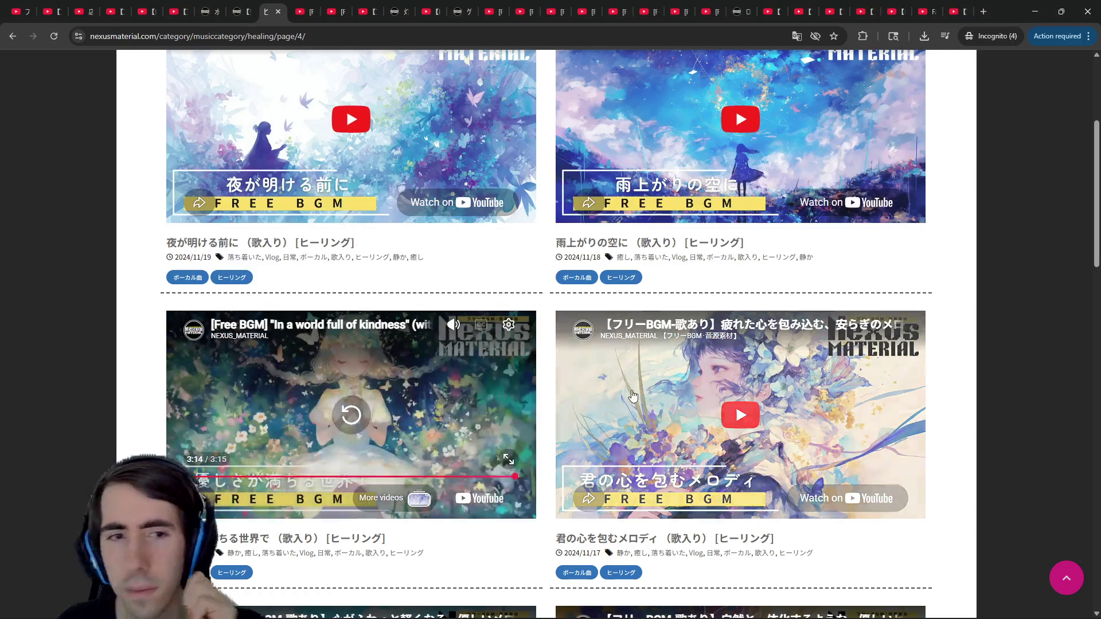
{"action": "scroll", "coordinate": [376, 252], "scroll_direction": "up", "scroll_amount": 2}
{"action": "left_click", "coordinate": [375, 250]}
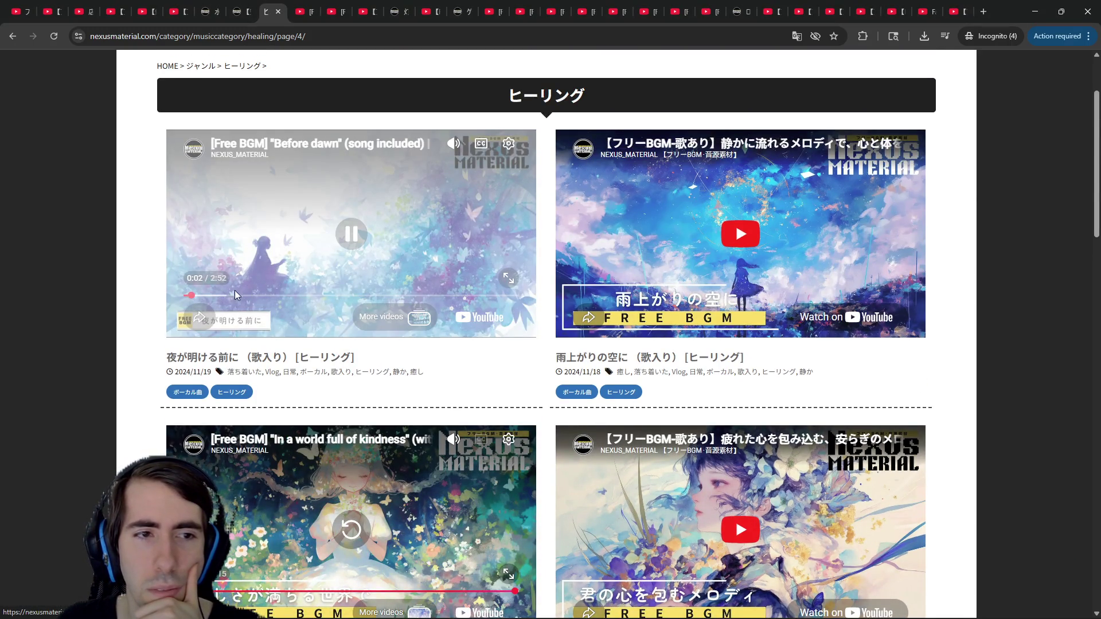
{"action": "right_click", "coordinate": [408, 216]}
{"action": "key", "text": "Escape"}
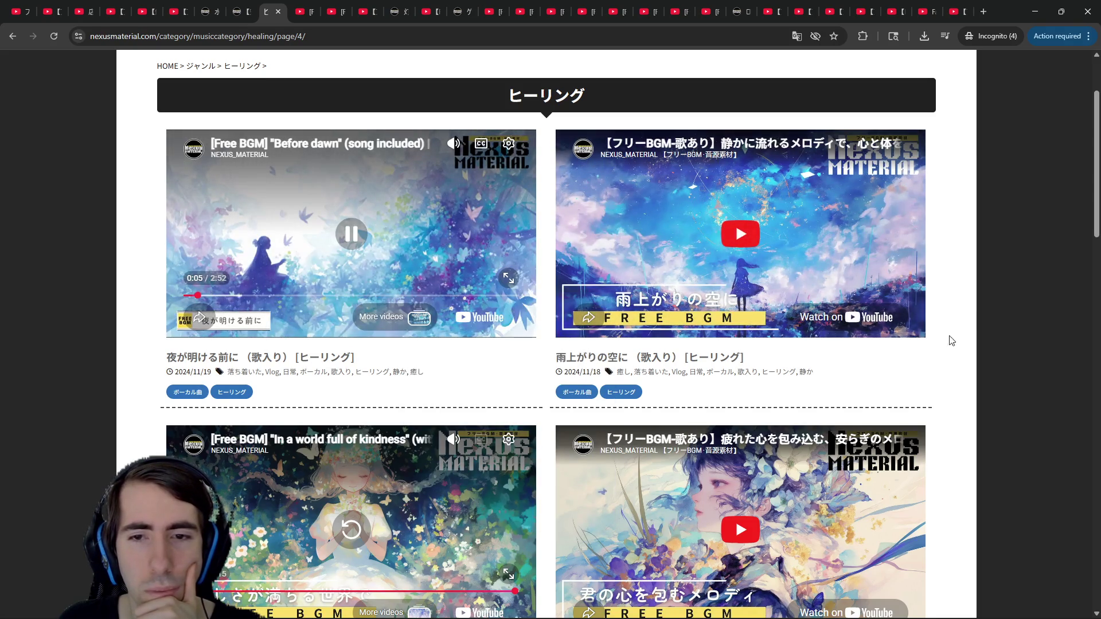
{"action": "left_click", "coordinate": [1033, 8]}
{"action": "left_click", "coordinate": [1032, 8]}
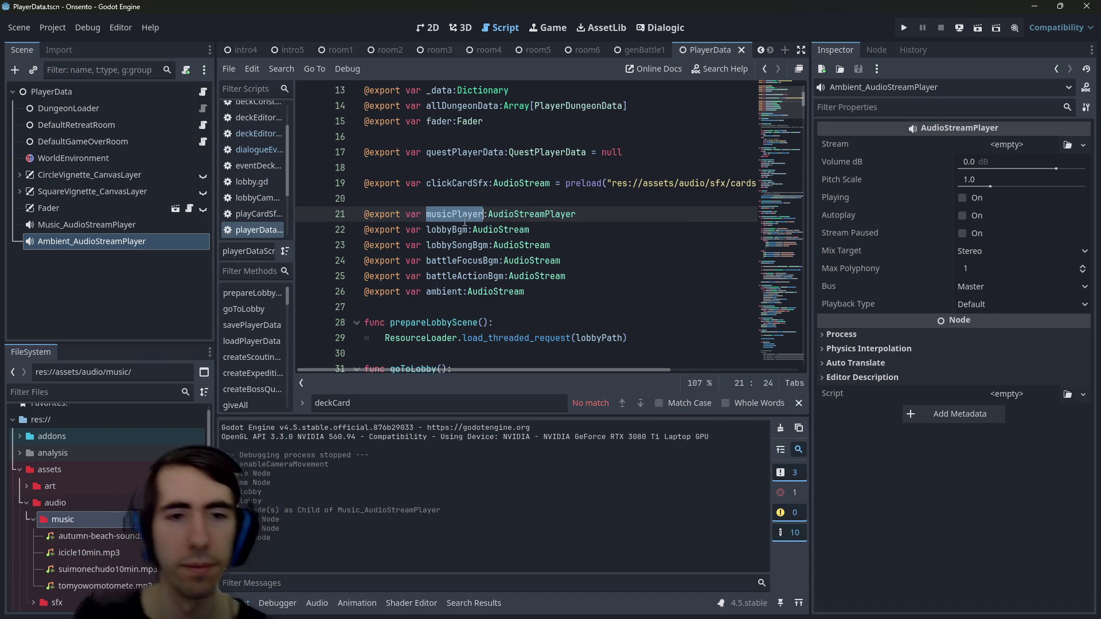
{"action": "scroll", "coordinate": [459, 226], "scroll_direction": "down", "scroll_amount": 3}
{"action": "scroll", "coordinate": [450, 230], "scroll_direction": "up", "scroll_amount": 1}
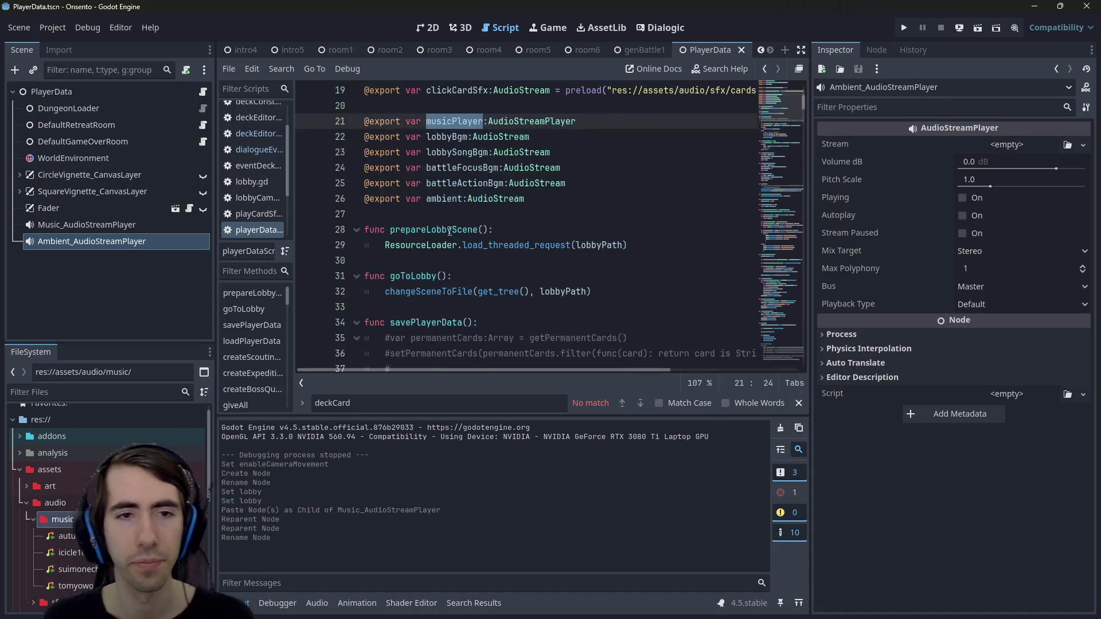
{"action": "left_click", "coordinate": [434, 216]}
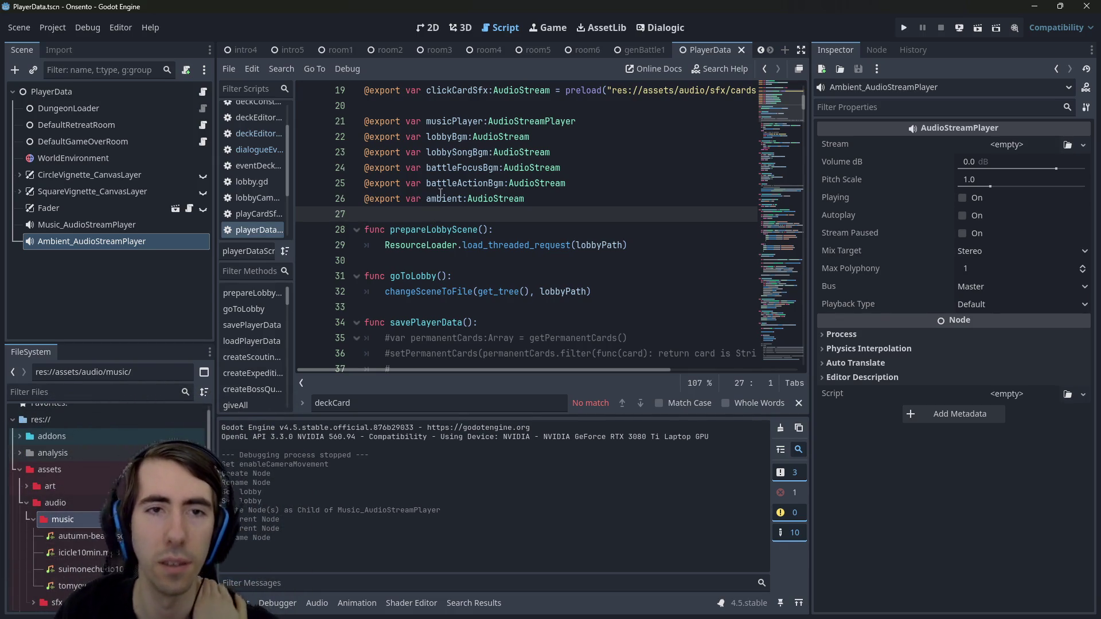
{"action": "double_click", "coordinate": [445, 137]}
{"action": "double_click", "coordinate": [444, 199]}
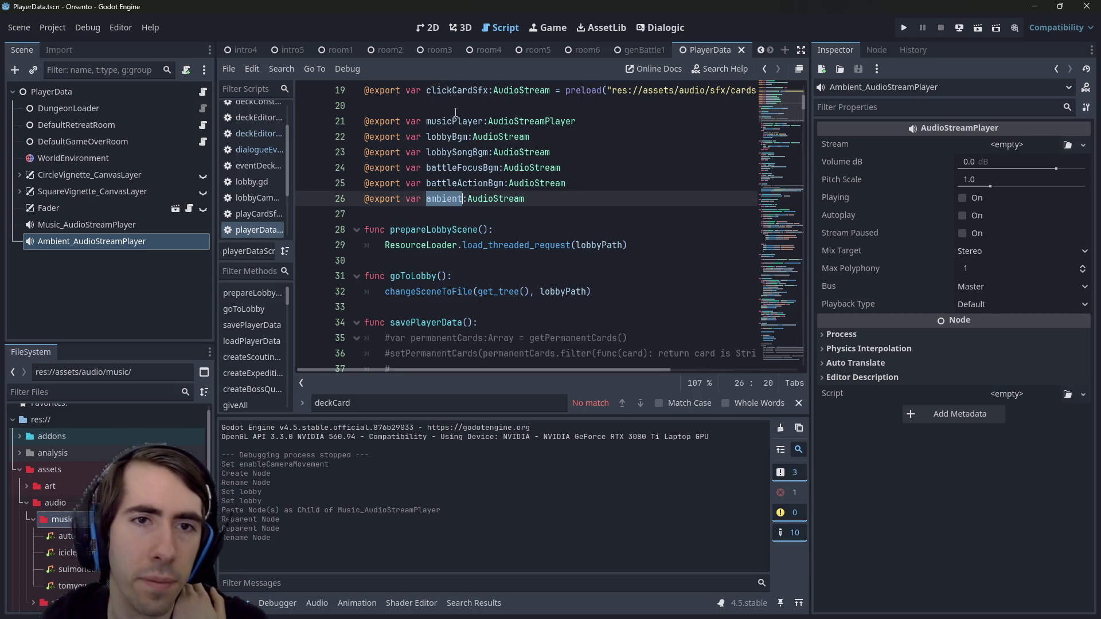
Add musicPlayer.play() at the end of goToLobby
{"action": "left_click", "coordinate": [456, 112]}
{"action": "double_click", "coordinate": [459, 122]}
{"action": "left_click", "coordinate": [607, 292]}
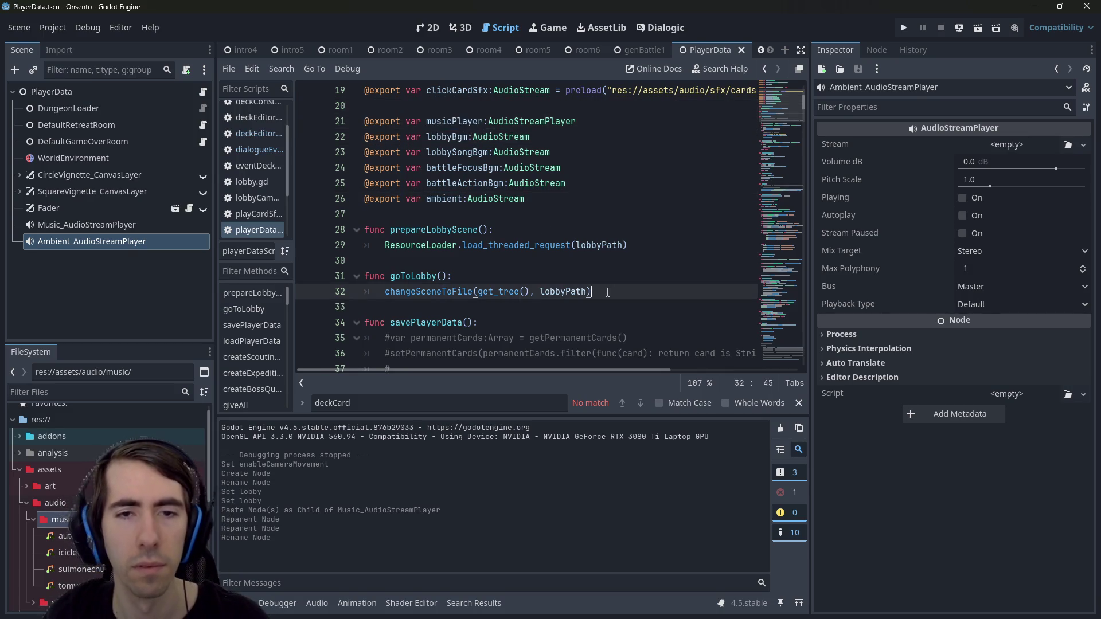
{"action": "key", "text": "Return"}
{"action": "type", "text": "musicPlayer.play()"}
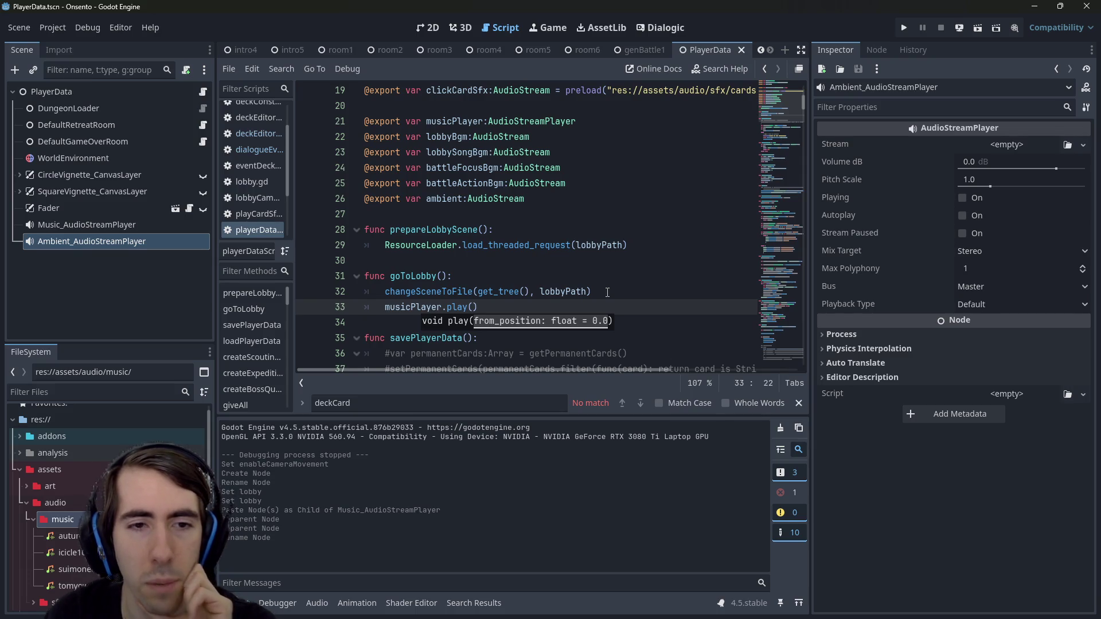
Insert musicPlayer.stop() on a new line above the play call
{"action": "key", "text": "ctrl+shift+Left"}
{"action": "key", "text": "ctrl+c"}
{"action": "key", "text": "ctrl+shift+Return"}
{"action": "key", "text": "ctrl+v"}
{"action": "type", "text": "."}
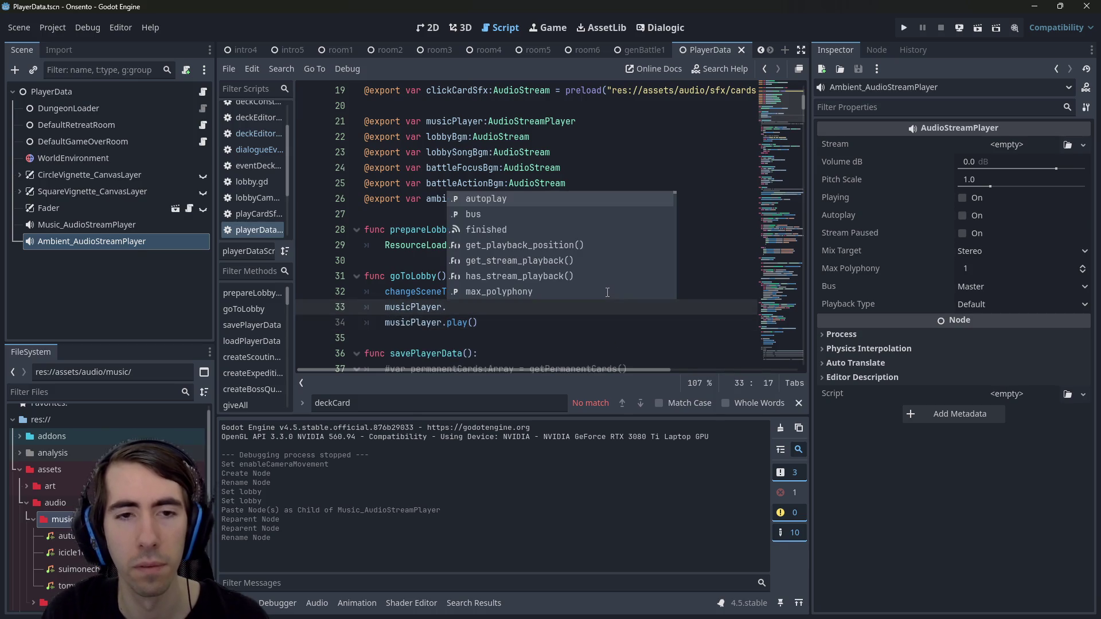
{"action": "type", "text": "sto"}
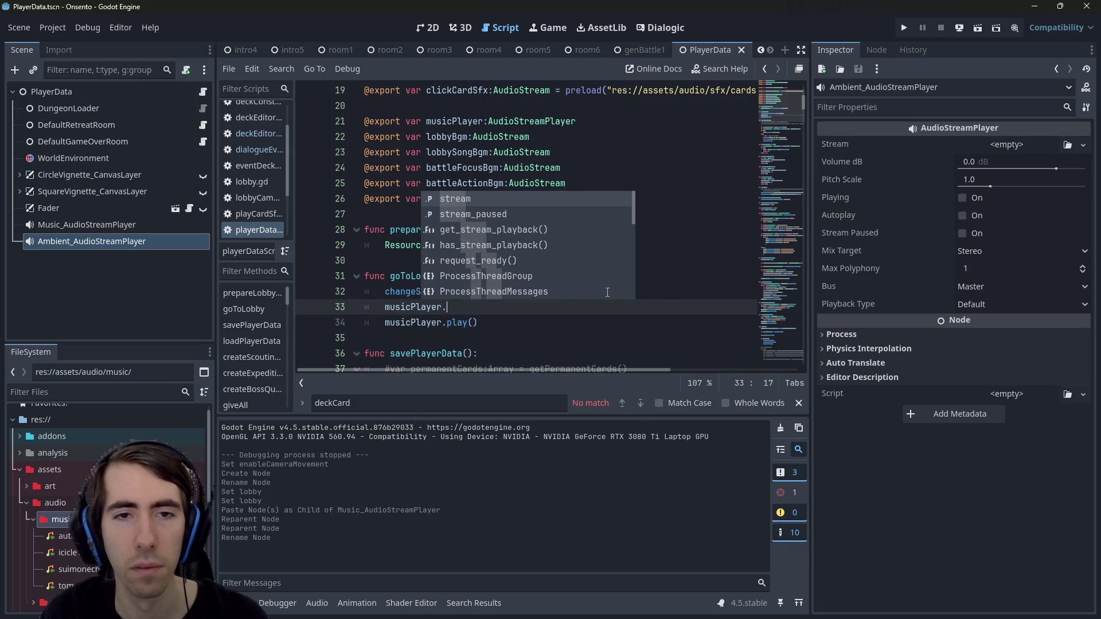
{"action": "type", "text": "p"}
{"action": "key", "text": "Return"}
{"action": "key", "text": "Return"}
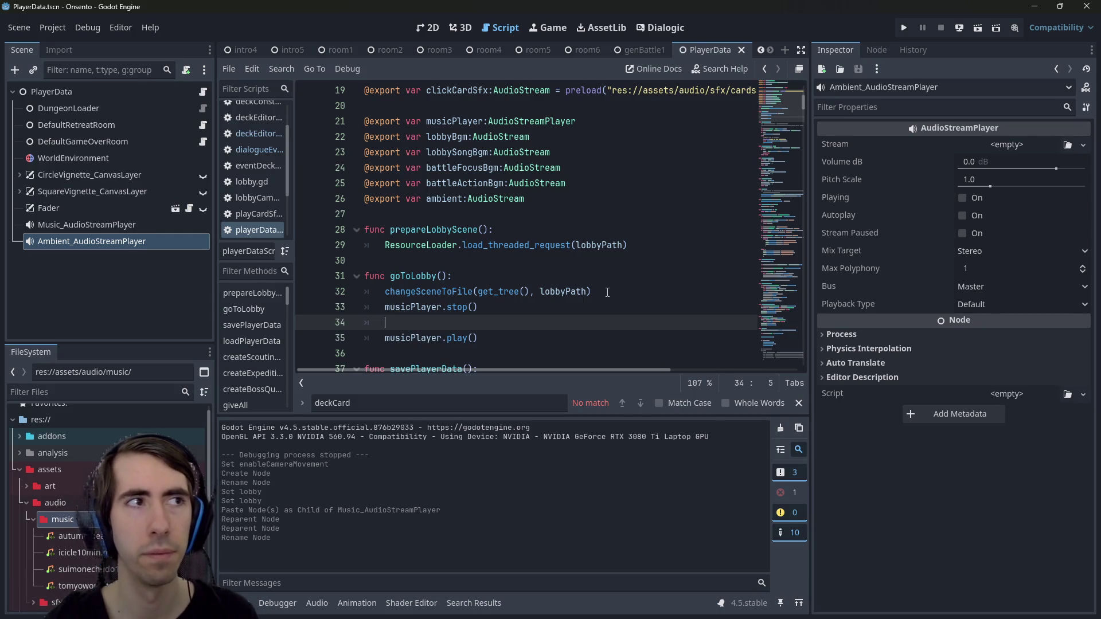
Add musicPlayer.stream = lobbyBgm between stop and play, and save
{"action": "type", "text": "musicPlayer."}
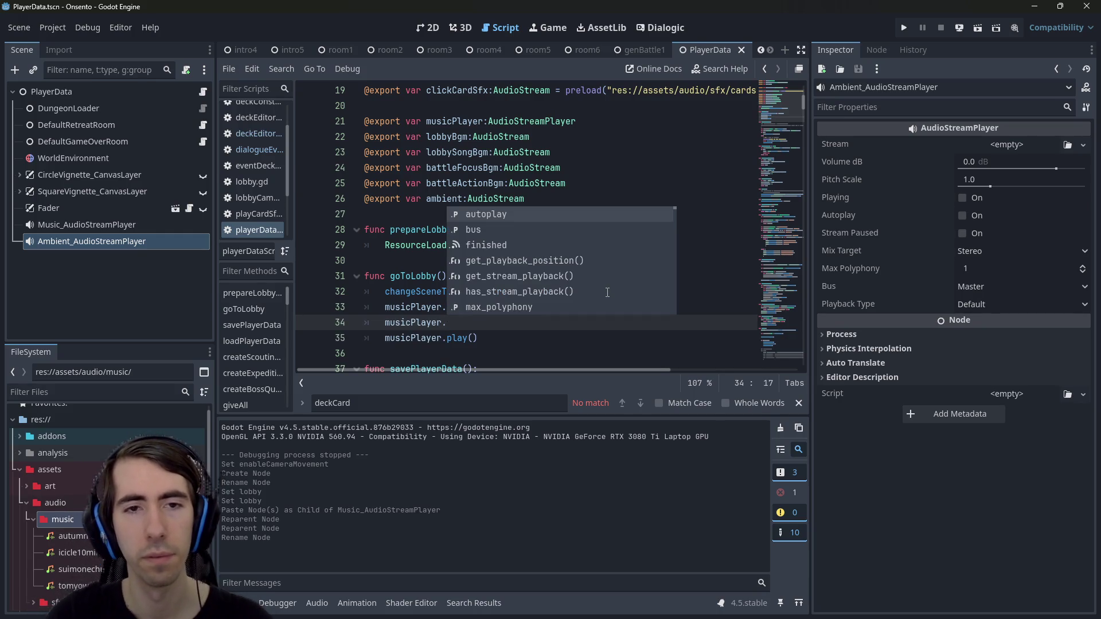
{"action": "type", "text": "stream ="}
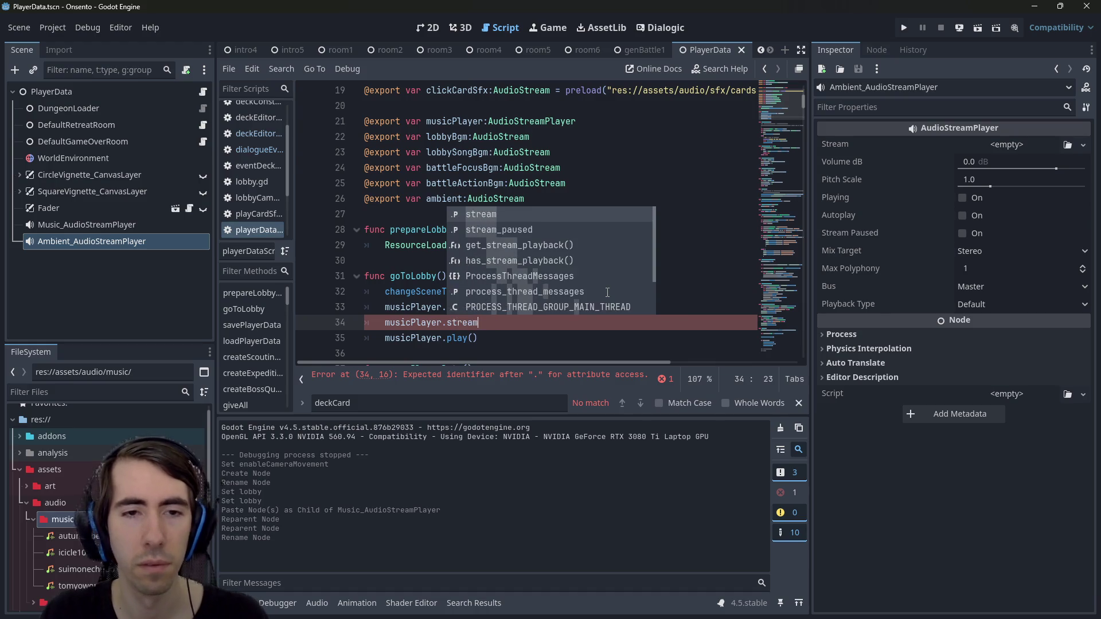
{"action": "key", "text": "Escape"}
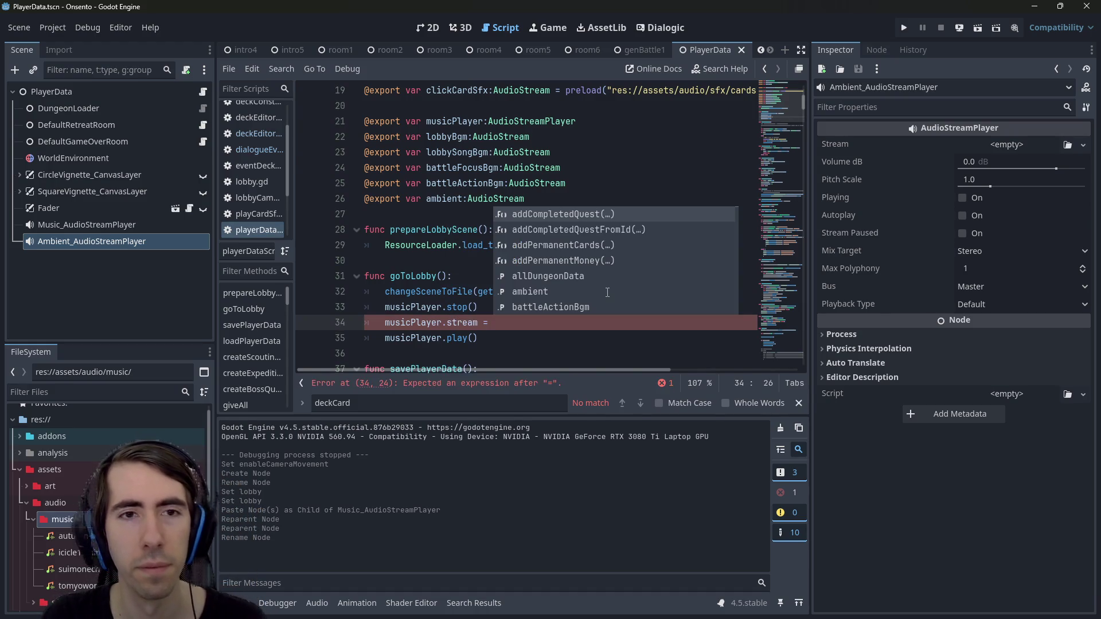
{"action": "key", "text": "Escape"}
{"action": "key", "text": "Escape"}
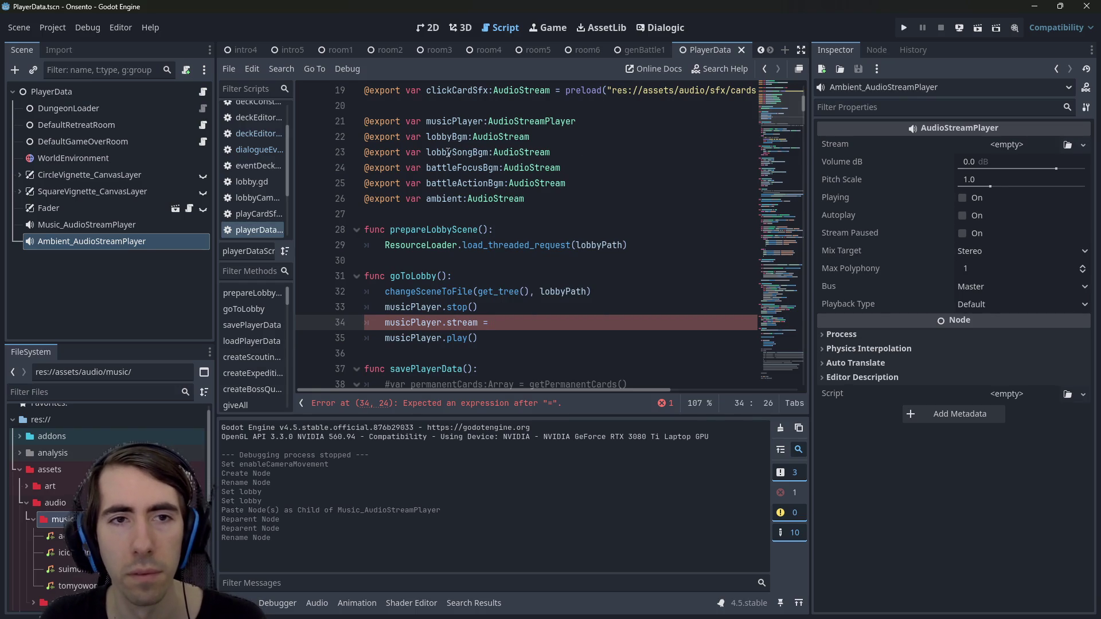
{"action": "double_click", "coordinate": [449, 136]}
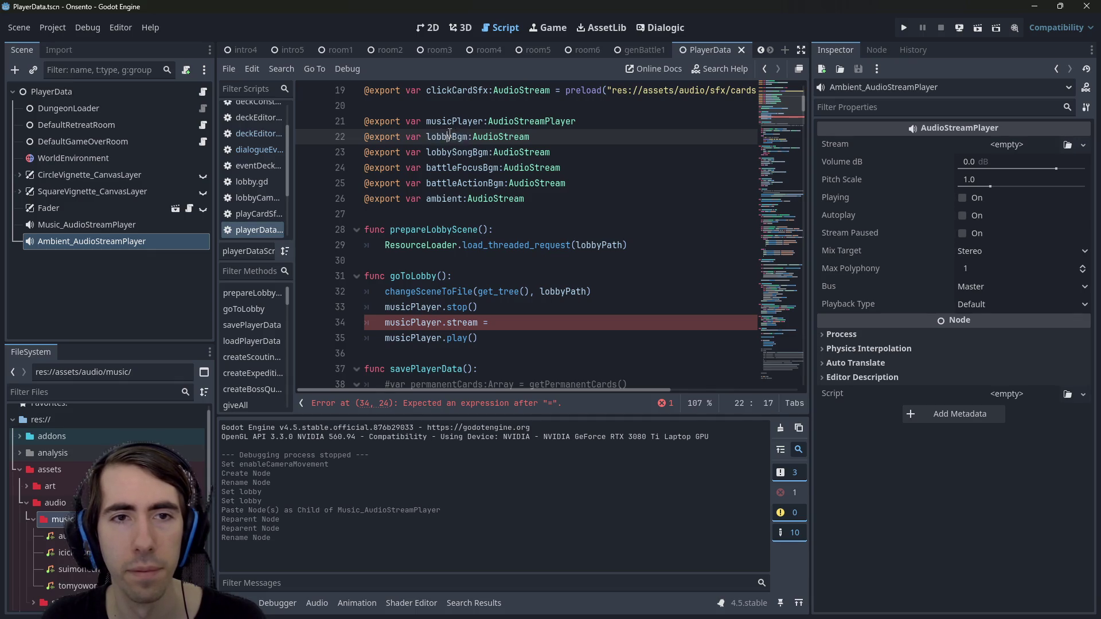
{"action": "left_click", "coordinate": [503, 323]}
{"action": "key", "text": "ctrl+v"}
{"action": "key", "text": "ctrl+s"}
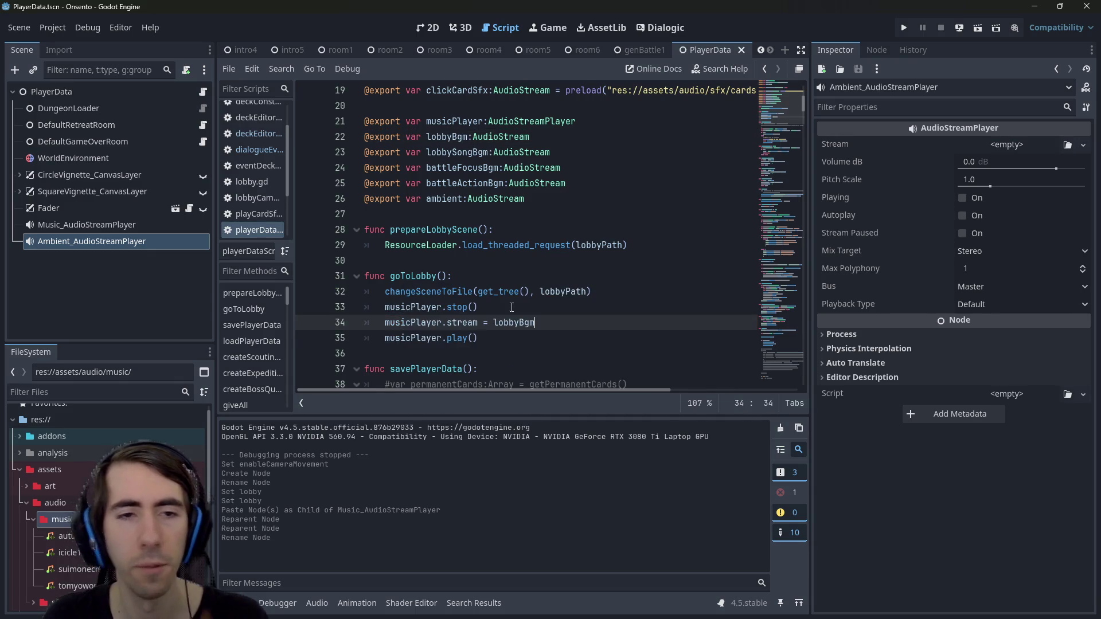
Insert blank lines above func goToLobby
{"action": "left_click", "coordinate": [491, 261]}
{"action": "key", "text": "Return"}
{"action": "key", "text": "Return"}
{"action": "key", "text": "Up"}
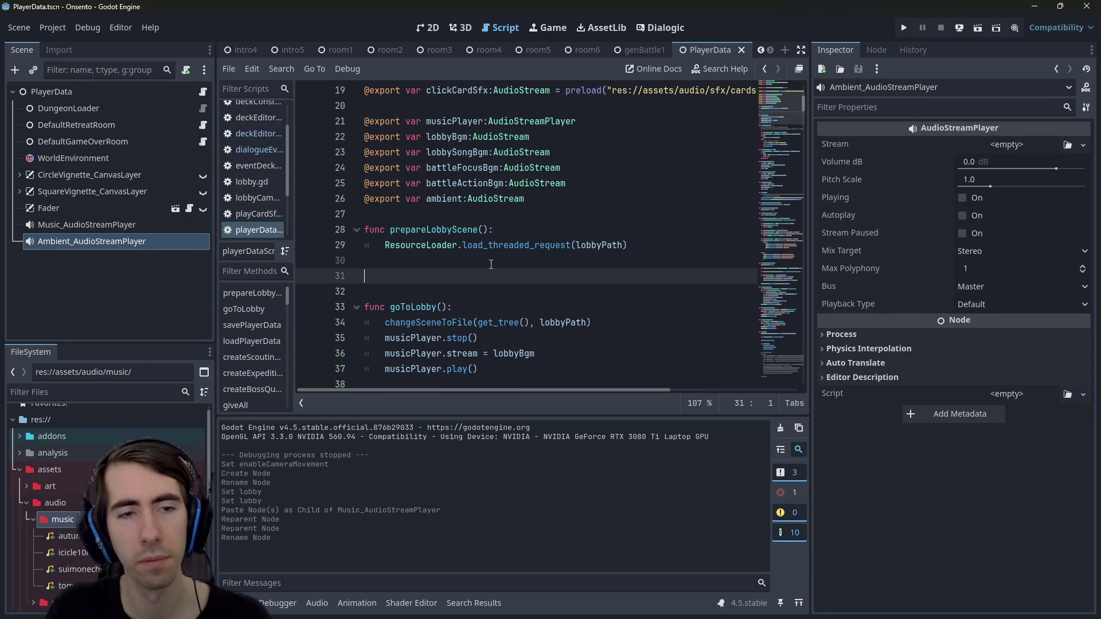
Complete the playMusic(inBgm:AudioStream, inAmbient:AudioStream) signature and move into its body
{"action": "type", "text": "y"}
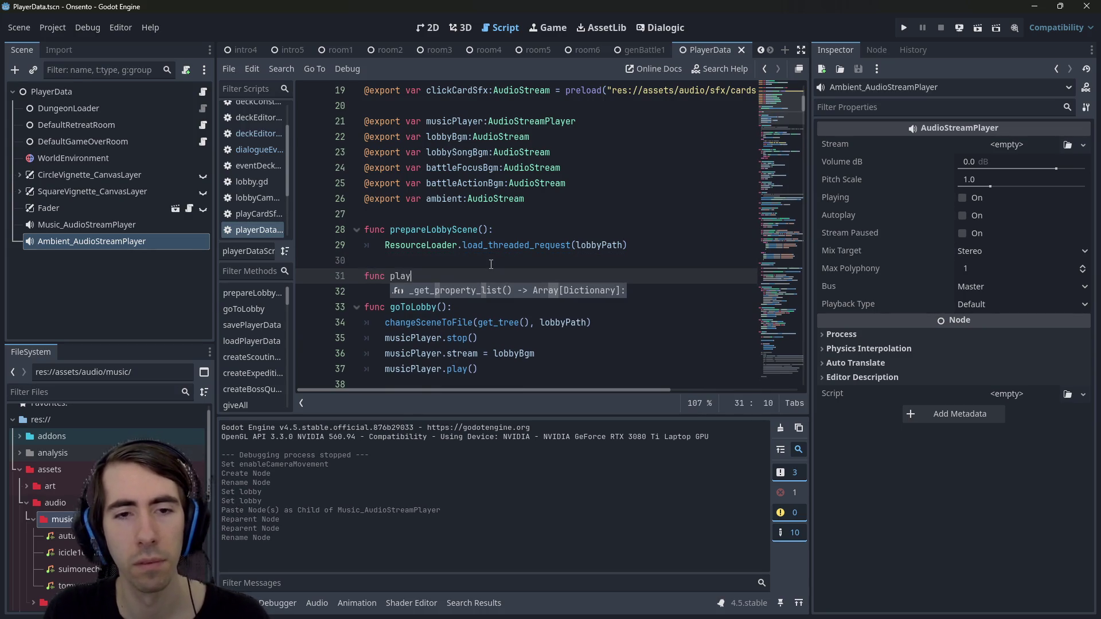
{"action": "type", "text": "Music("}
{"action": "type", "text": ":"}
{"action": "key", "text": "Return"}
{"action": "key", "text": "Up"}
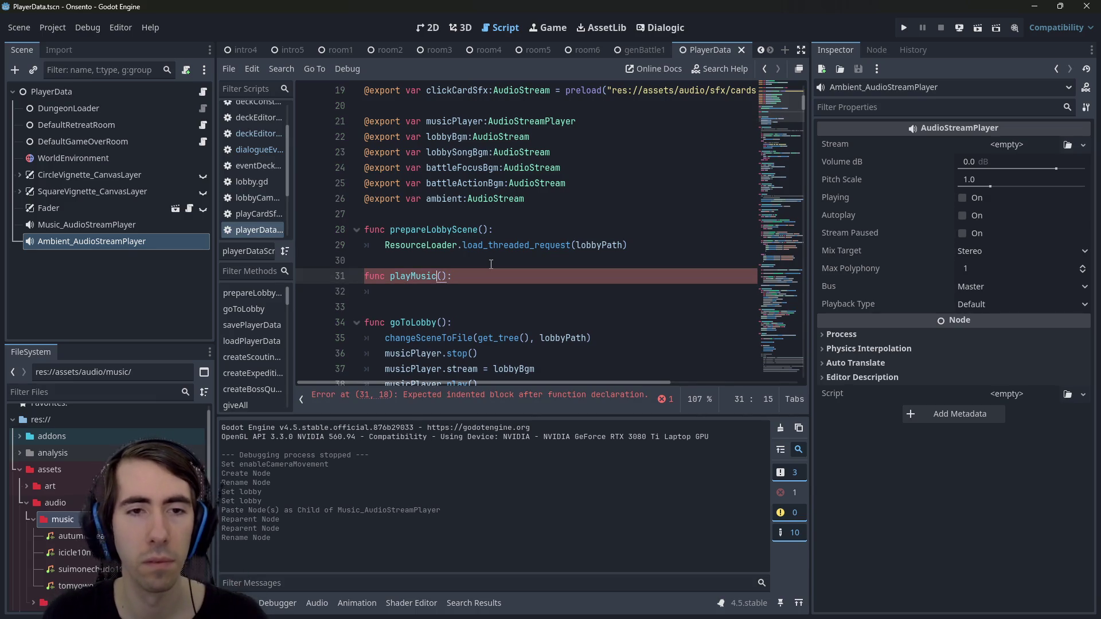
{"action": "type", "text": "stream:A"}
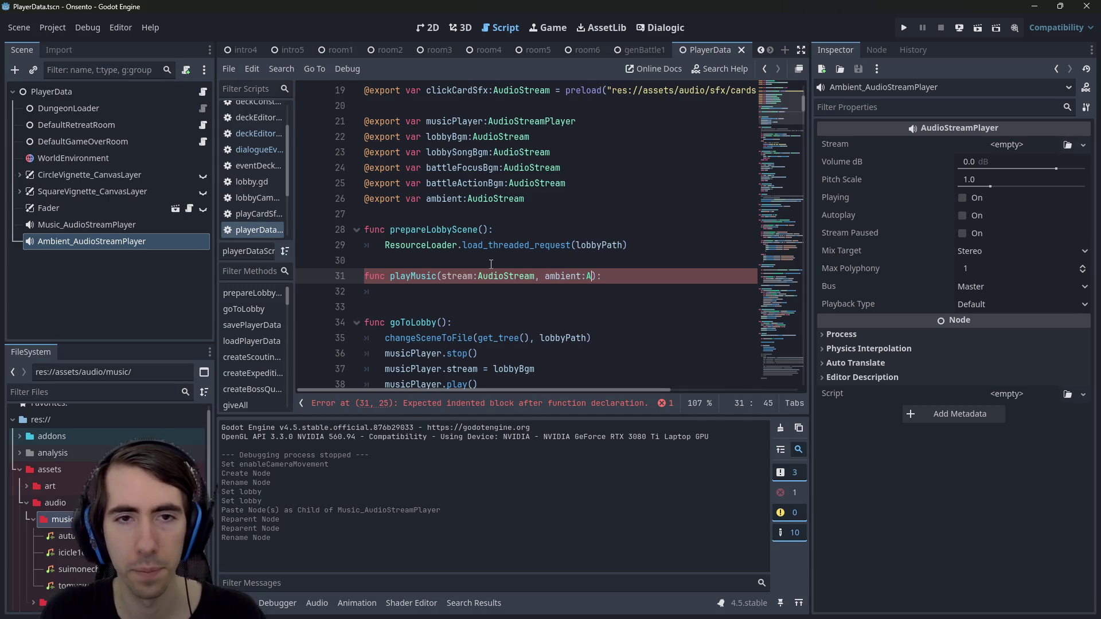
{"action": "type", "text": "udioStream"}
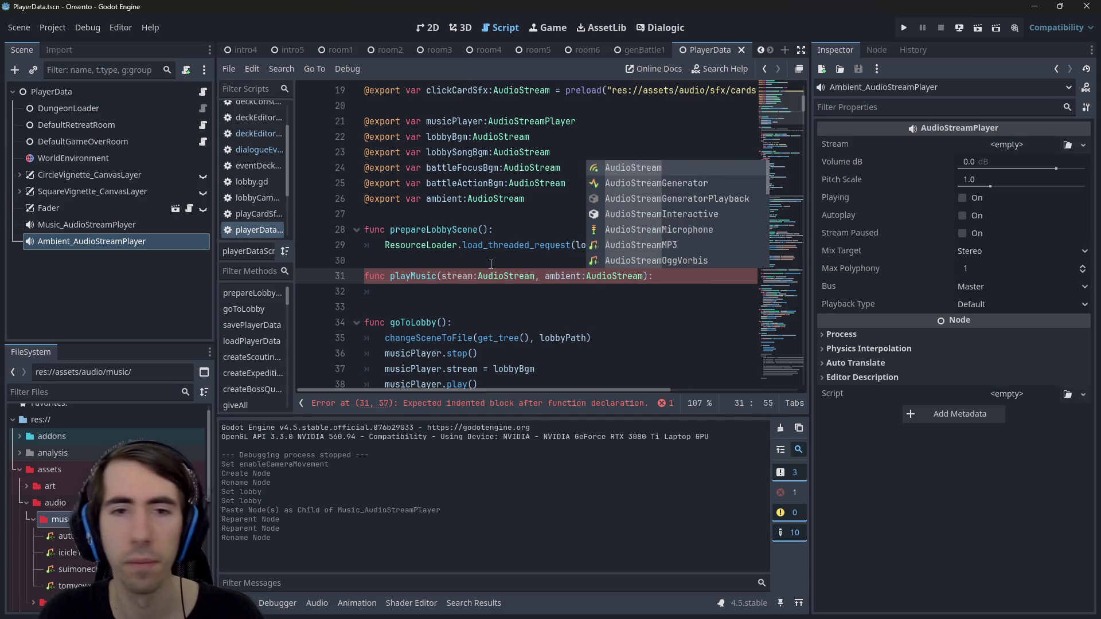
{"action": "key", "text": "Escape"}
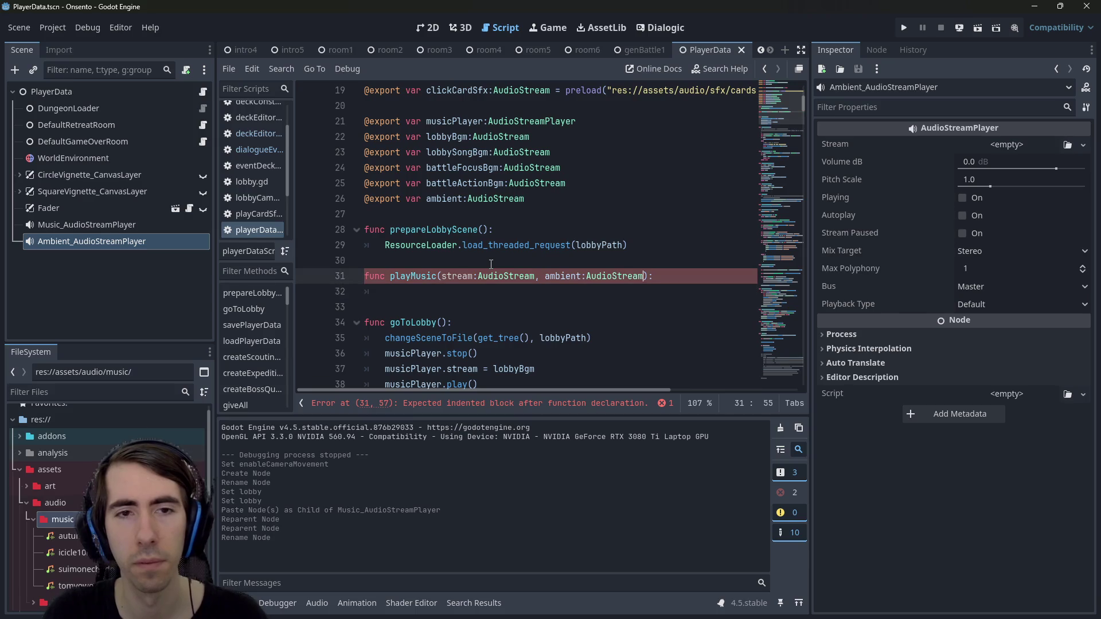
{"action": "type", "text": "inA"}
{"action": "key", "text": "Delete"}
{"action": "type", "text": "inB"}
{"action": "key", "text": "Delete"}
{"action": "key", "text": "Delete"}
{"action": "key", "text": "Delete"}
{"action": "type", "text": "gm"}
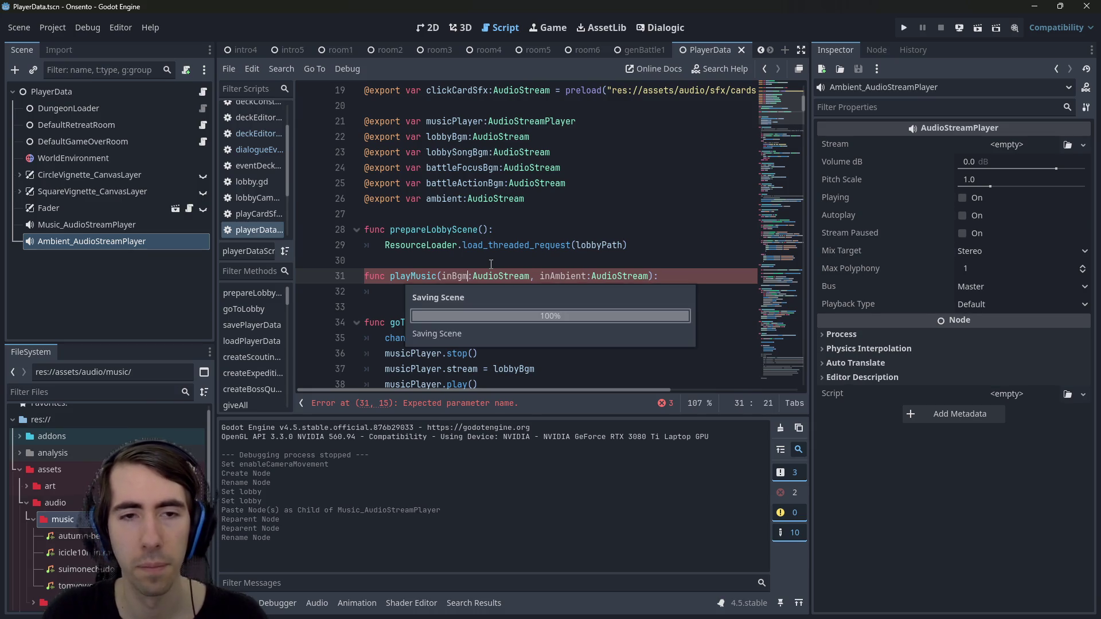
{"action": "key", "text": "Escape"}
{"action": "key", "text": "Down"}
Add a prepareLobbyScene() call after the changeSceneToFile line in goToLobby
{"action": "scroll", "coordinate": [499, 275], "scroll_direction": "down", "scroll_amount": 2}
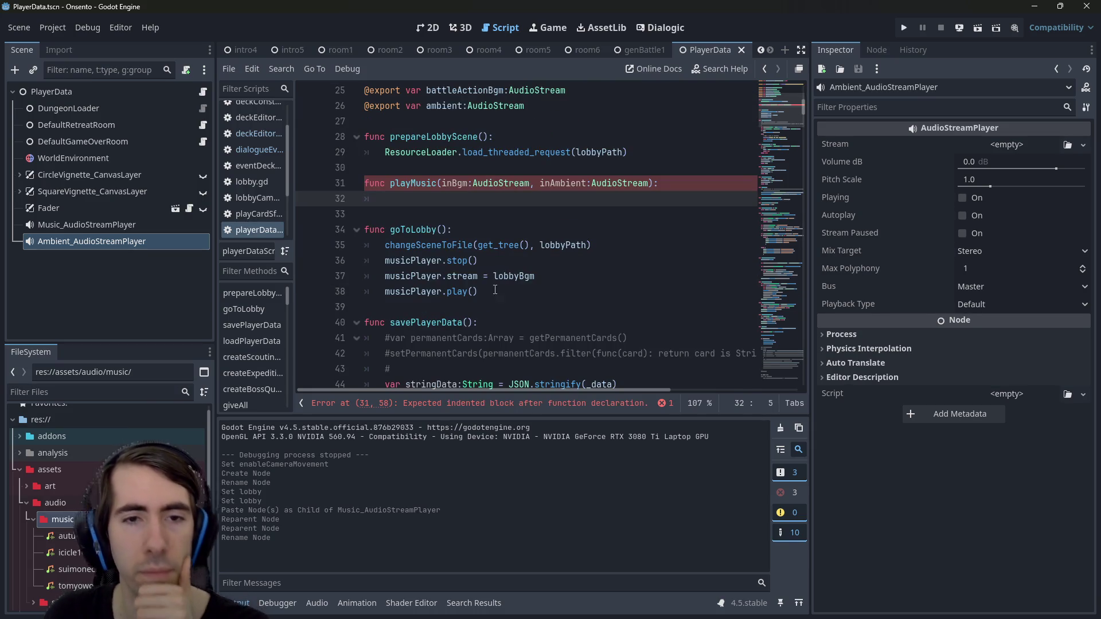
{"action": "left_click", "coordinate": [523, 291]}
{"action": "scroll", "coordinate": [523, 337], "scroll_direction": "up", "scroll_amount": 1}
{"action": "double_click", "coordinate": [436, 183]}
{"action": "key", "text": "ctrl+c"}
{"action": "left_click", "coordinate": [618, 293]}
{"action": "key", "text": "Return"}
{"action": "key", "text": "ctrl+v"}
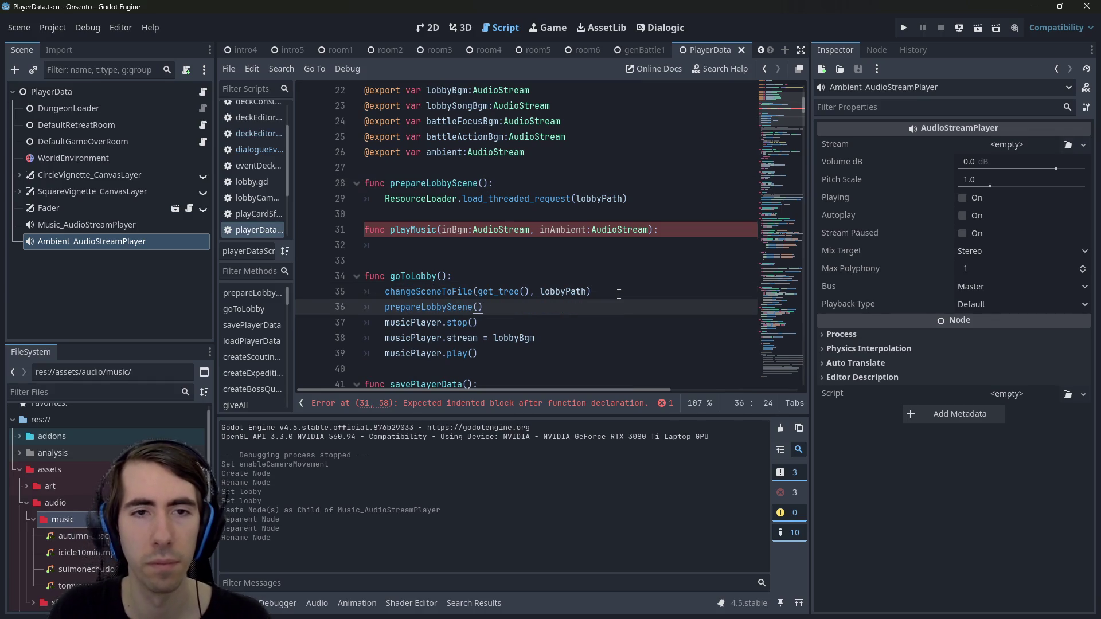
Move the three musicPlayer lines into playMusic and replace lobbyBgm with inBgm
{"action": "left_click_drag", "start_coordinate": [505, 352], "coordinate": [329, 328]}
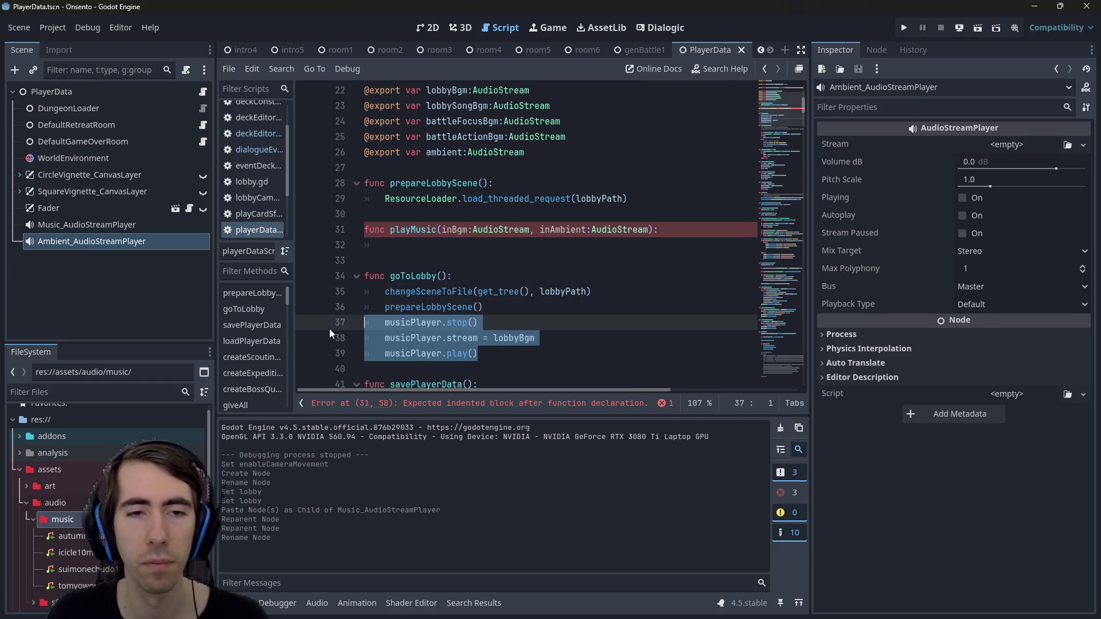
{"action": "key", "text": "BackSpace"}
{"action": "key", "text": "Up"}
{"action": "key", "text": "Up"}
{"action": "key", "text": "Up"}
{"action": "key", "text": "Up"}
{"action": "key", "text": "Up"}
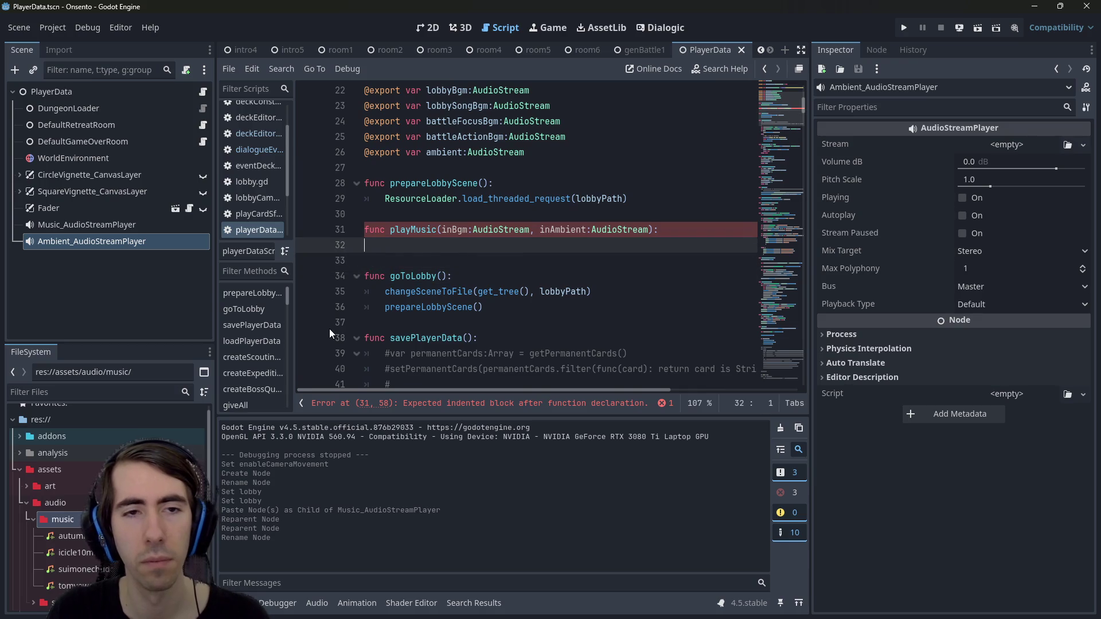
{"action": "key", "text": "ctrl+v"}
{"action": "double_click", "coordinate": [454, 229]}
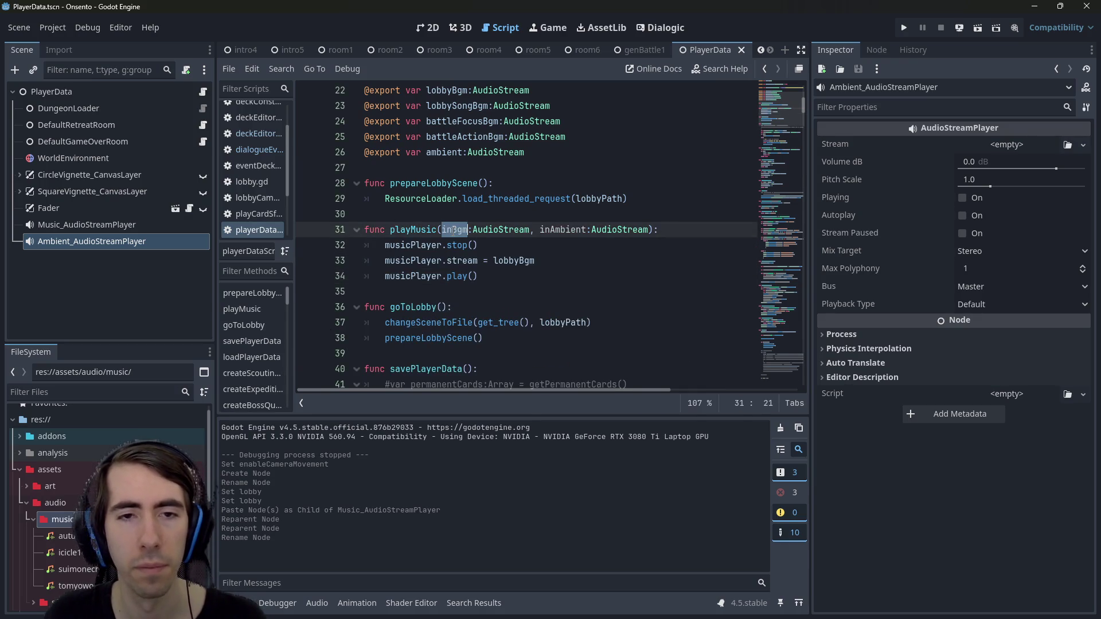
{"action": "key", "text": "ctrl+c"}
{"action": "double_click", "coordinate": [513, 261]}
{"action": "key", "text": "ctrl+v"}
Step back and forward through the latest edits, retyping prepareLobbyScene
{"action": "double_click", "coordinate": [433, 230]}
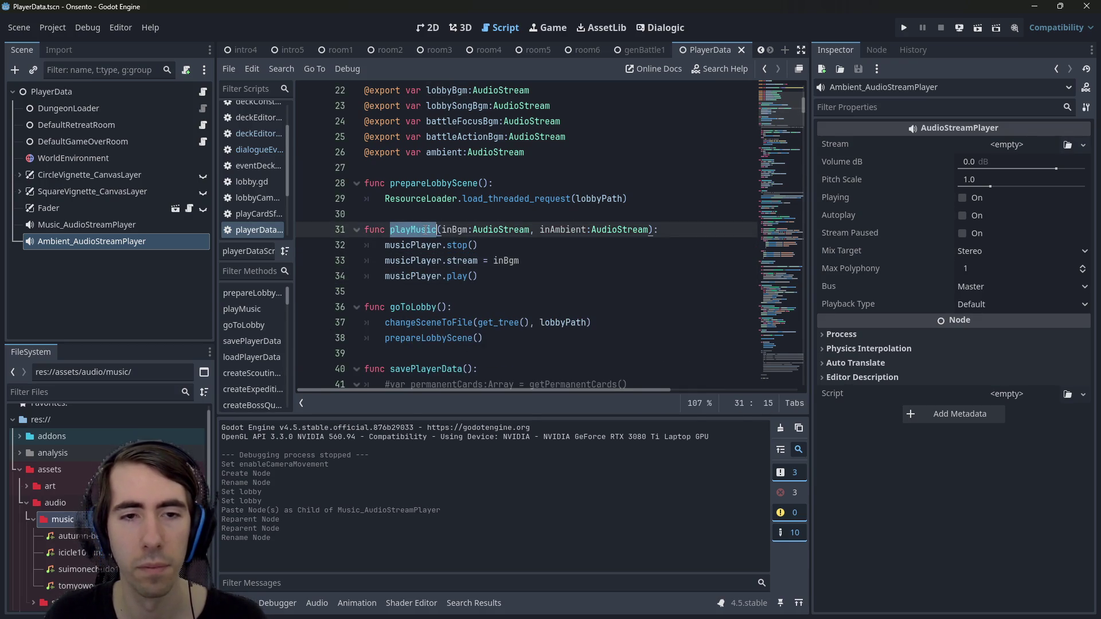
{"action": "left_click", "coordinate": [515, 339]}
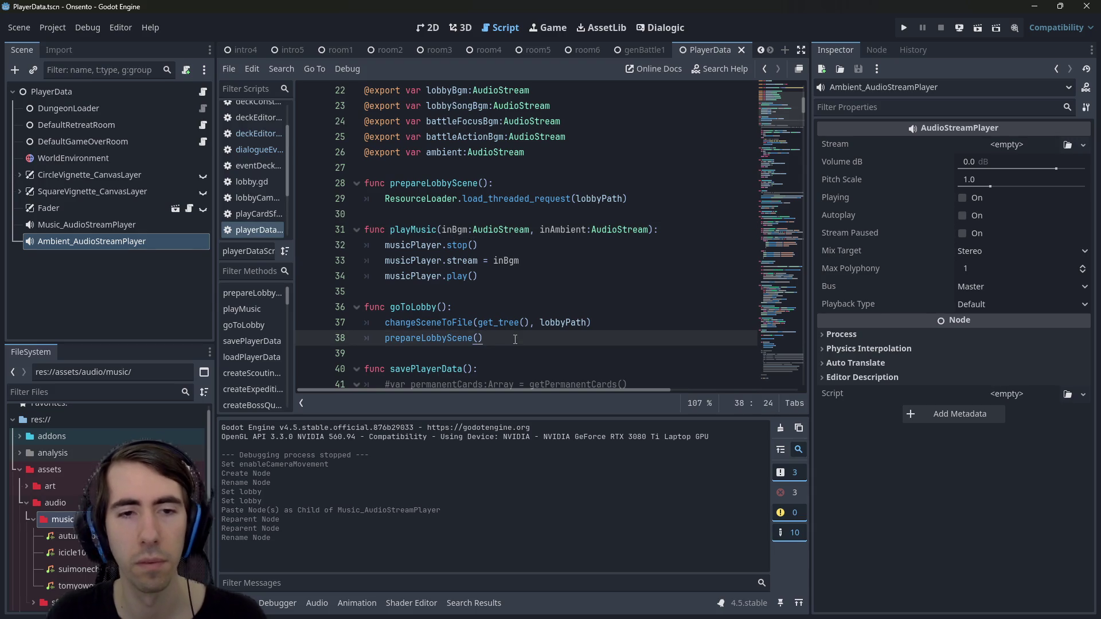
{"action": "key", "text": "Down"}
{"action": "scroll", "coordinate": [515, 339], "scroll_direction": "down", "scroll_amount": 1}
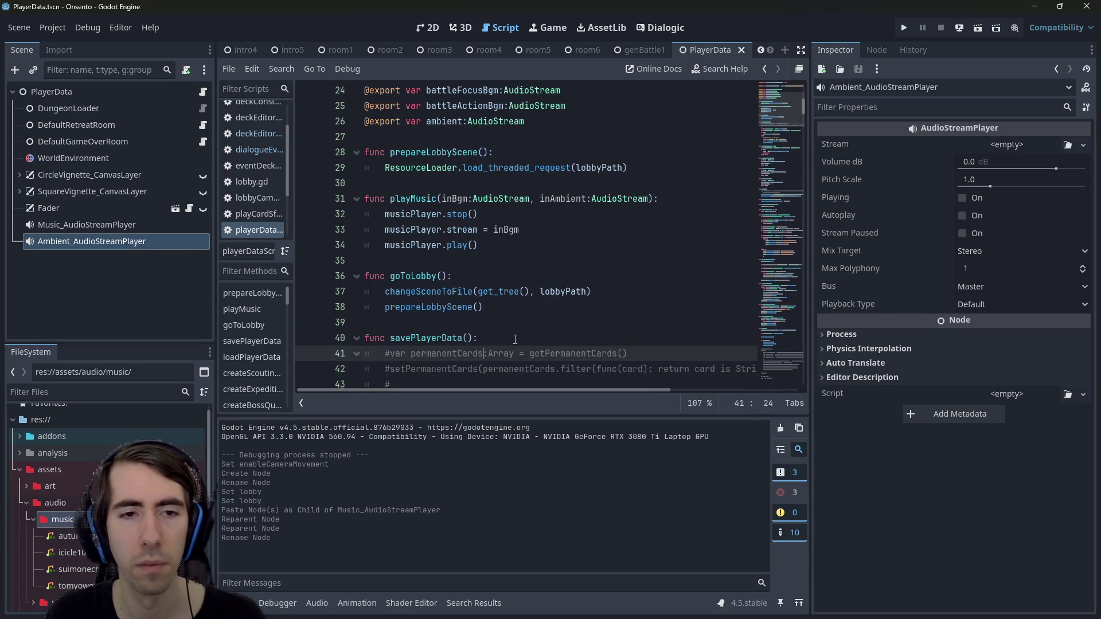
{"action": "key", "text": "Up"}
{"action": "key", "text": "ctrl+z"}
{"action": "key", "text": "ctrl+z"}
{"action": "key", "text": "ctrl+z"}
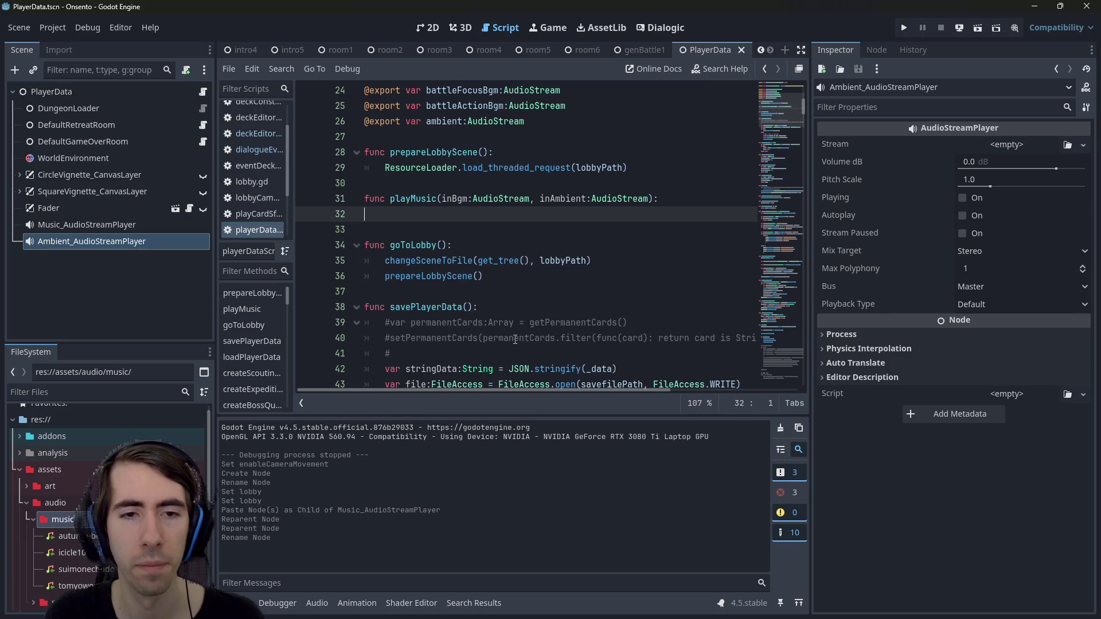
{"action": "key", "text": "ctrl+z"}
{"action": "key", "text": "ctrl+y"}
{"action": "type", "text": "prepareLobbyScene"}
Undo to earlier versions for comparison, then redo to restore the playMusic refactor
{"action": "key", "text": "ctrl+z"}
{"action": "key", "text": "ctrl+z"}
{"action": "key", "text": "ctrl+z"}
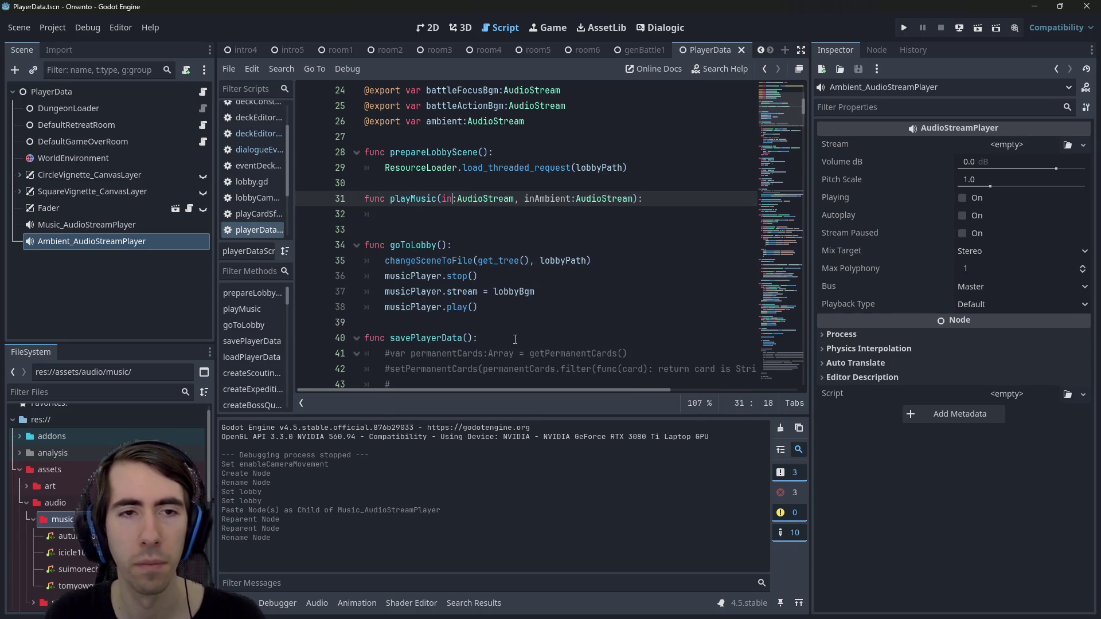
{"action": "key", "text": "ctrl+z"}
{"action": "key", "text": "ctrl+z"}
{"action": "key", "text": "ctrl+z"}
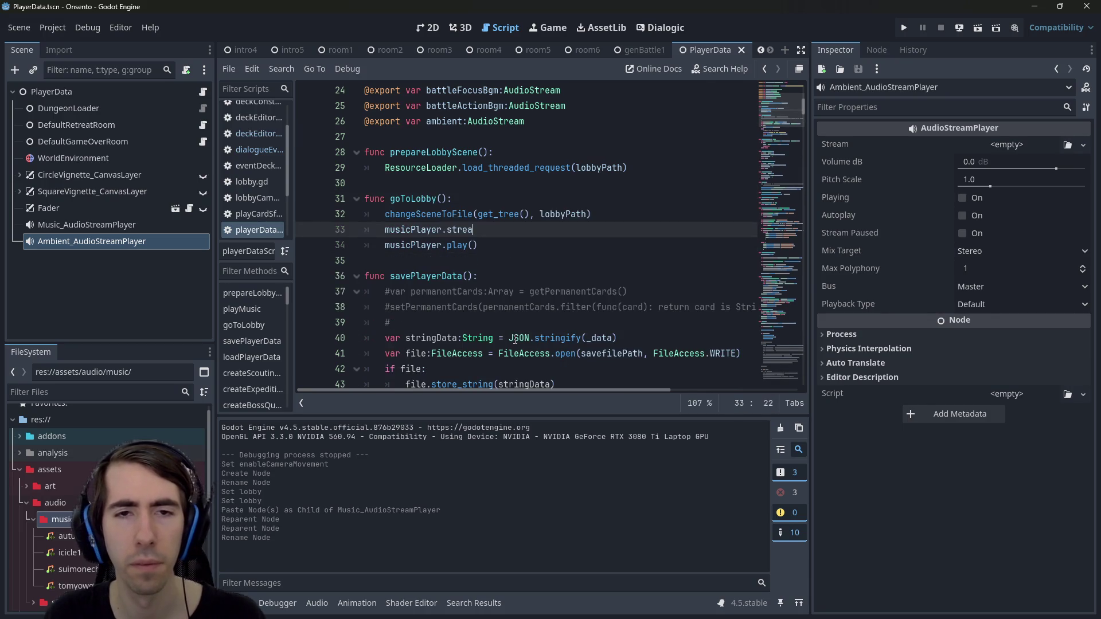
{"action": "key", "text": "ctrl+z"}
{"action": "key", "text": "ctrl+z"}
{"action": "key", "text": "ctrl+z"}
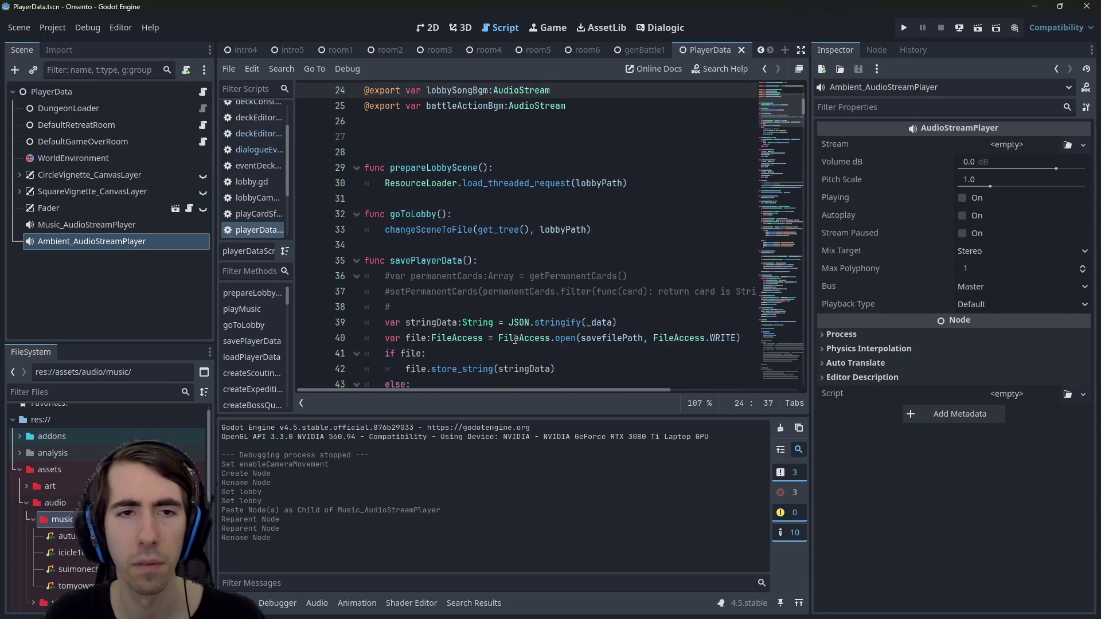
{"action": "key", "text": "ctrl+shift+z"}
{"action": "key", "text": "ctrl+shift+z"}
{"action": "key", "text": "ctrl+shift+z"}
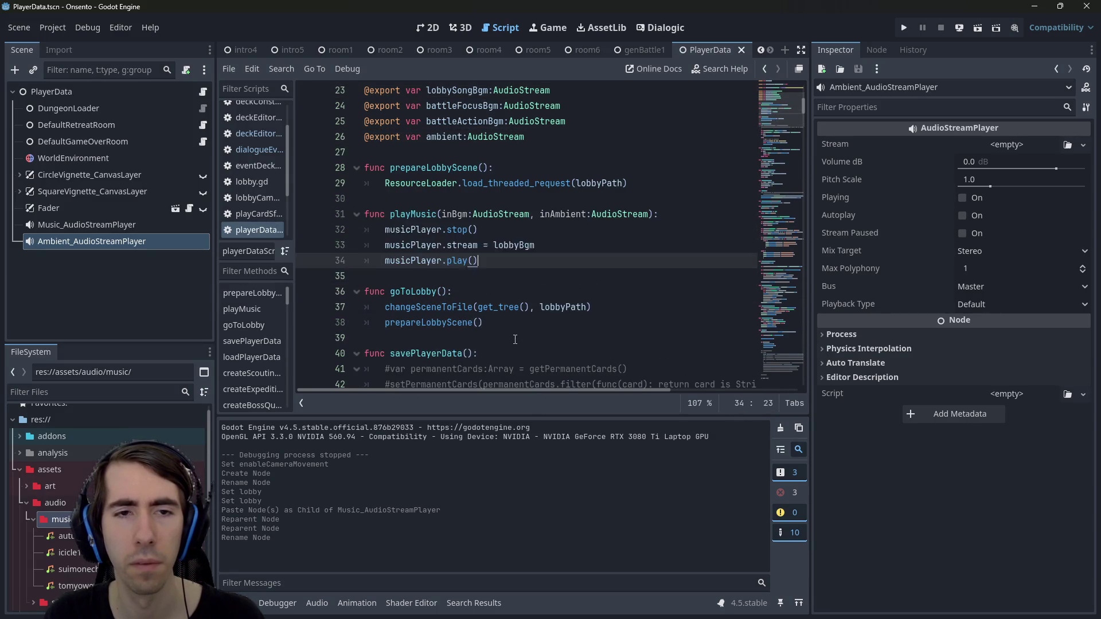
{"action": "key", "text": "ctrl+shift+z"}
{"action": "key", "text": "ctrl+z"}
{"action": "key", "text": "ctrl+z"}
{"action": "key", "text": "ctrl+z"}
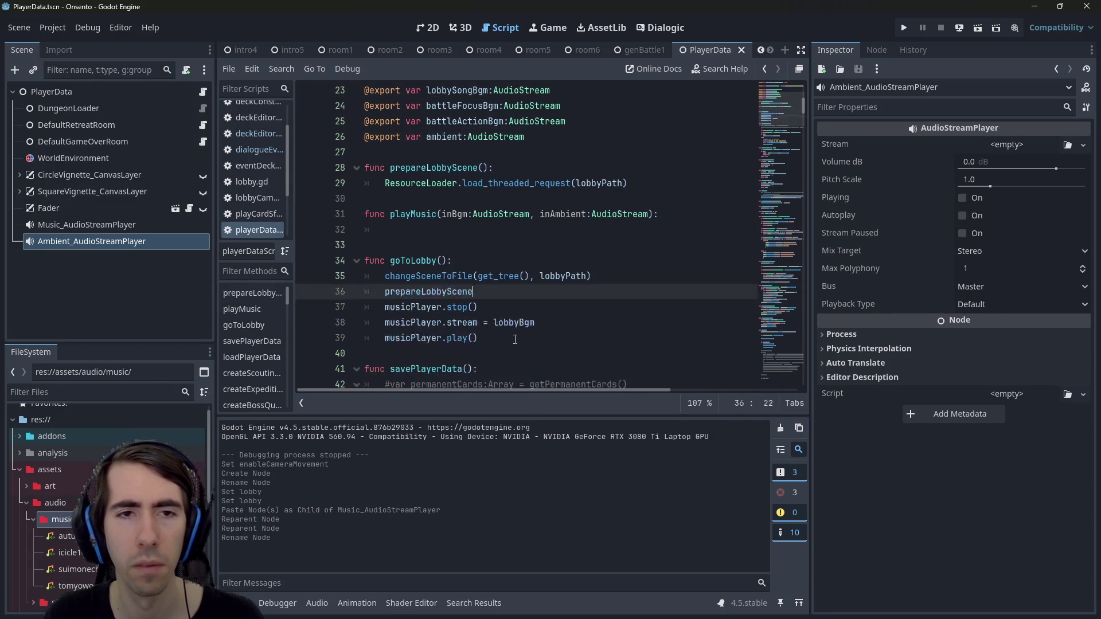
{"action": "key", "text": "ctrl+shift+z"}
{"action": "key", "text": "ctrl+shift+z"}
{"action": "key", "text": "ctrl+shift+z"}
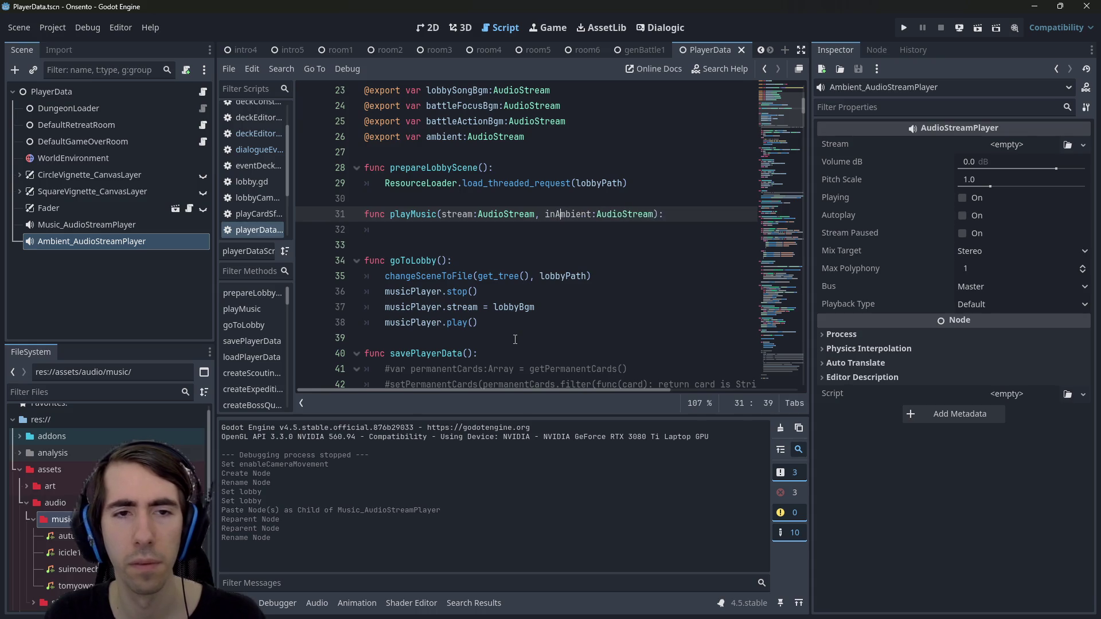
{"action": "key", "text": "ctrl+shift+z"}
{"action": "key", "text": "ctrl+shift+z"}
{"action": "key", "text": "ctrl+shift+z"}
{"action": "key", "text": "ctrl+shift+z"}
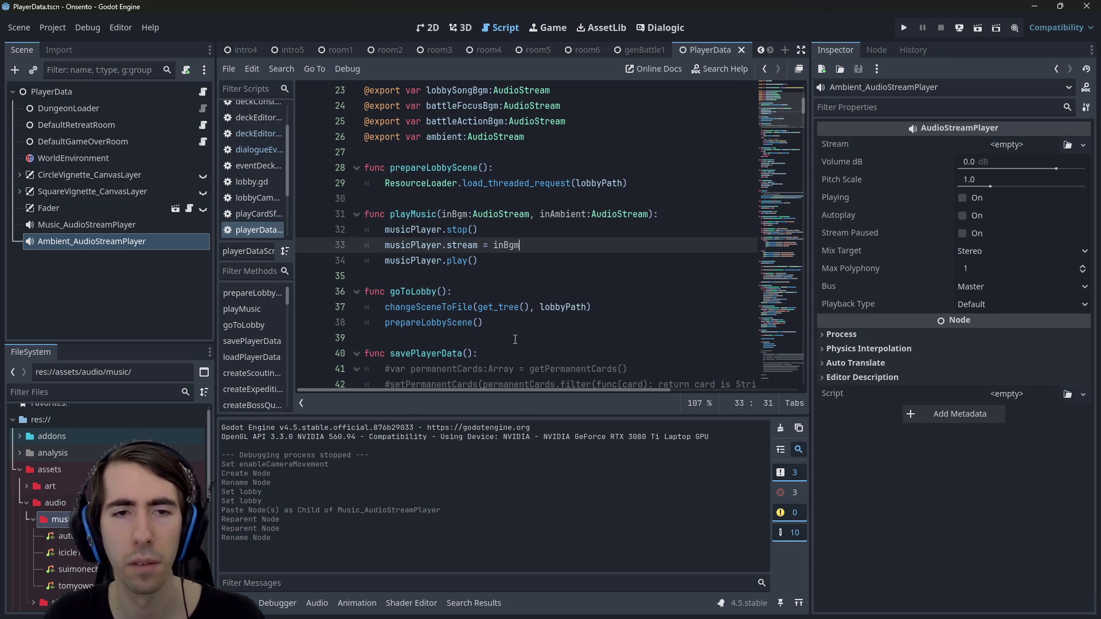
{"action": "left_click_drag", "start_coordinate": [502, 322], "coordinate": [405, 322]}
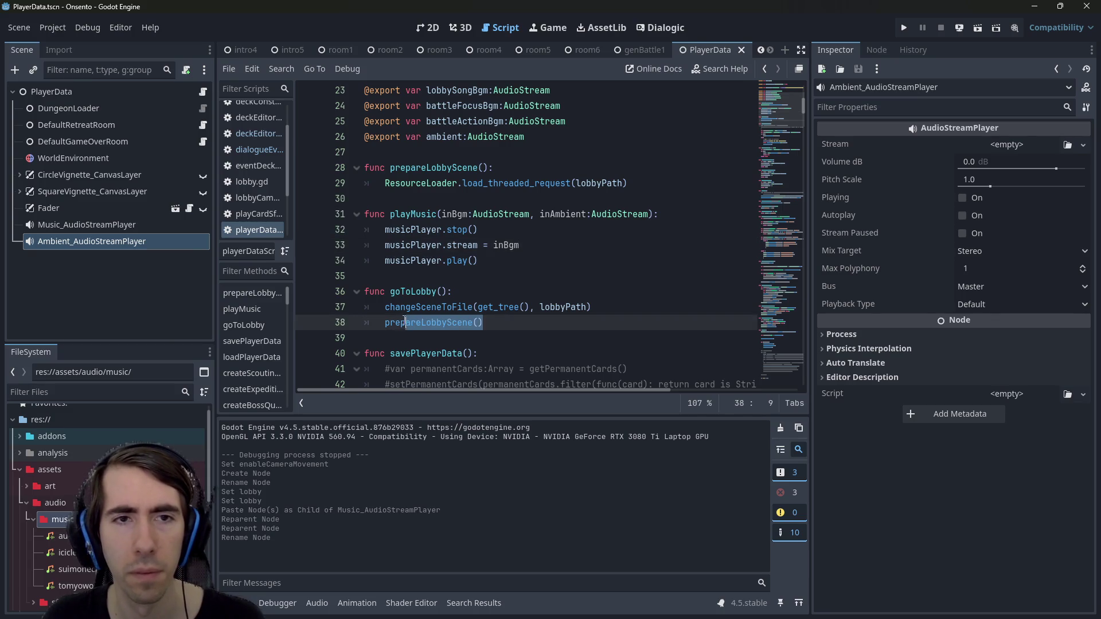
Replace prepareLobbyScene() on line 38 with playMusic(lobbySongBgm, ambient) and select that line
{"action": "type", "text": "layMusic("}
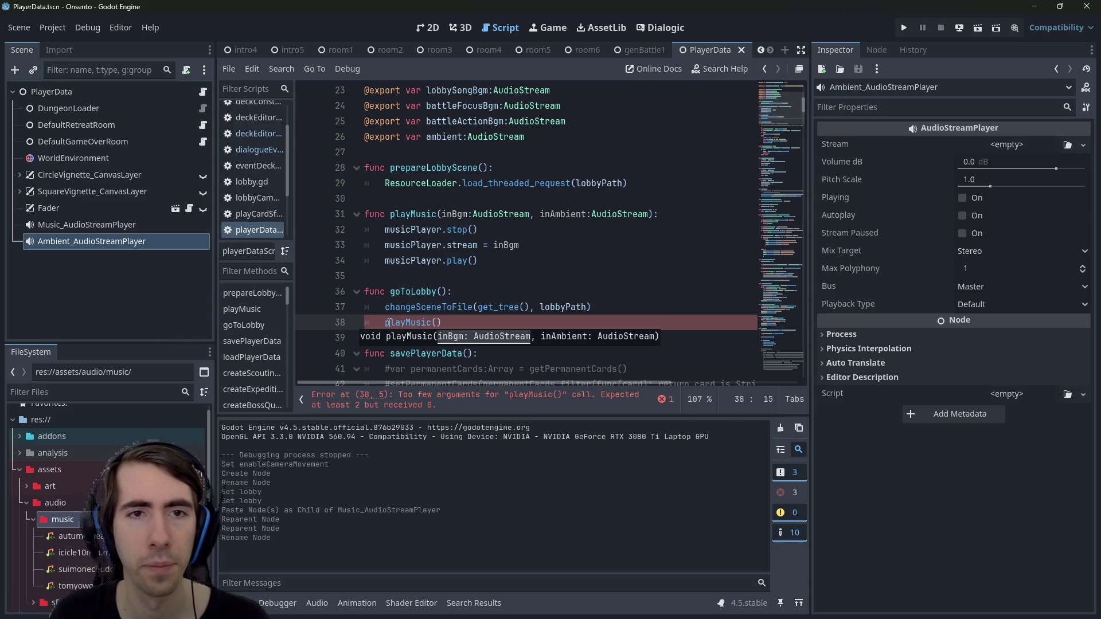
{"action": "type", "text": "lobbySong"}
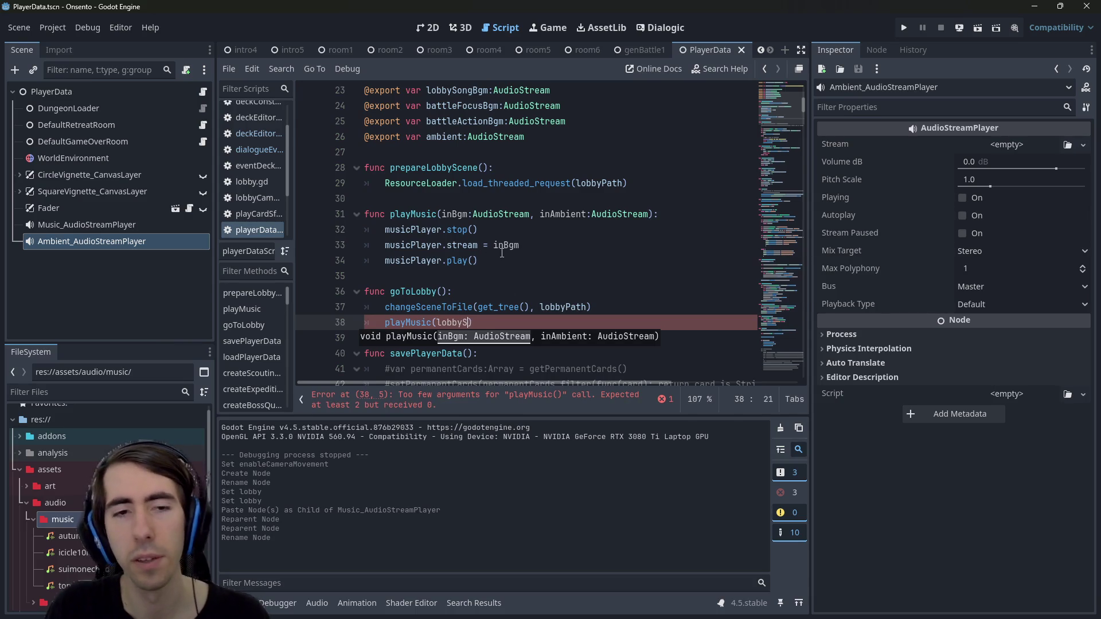
{"action": "type", "text": "Bg"}
{"action": "key", "text": "Return"}
{"action": "type", "text": ", "}
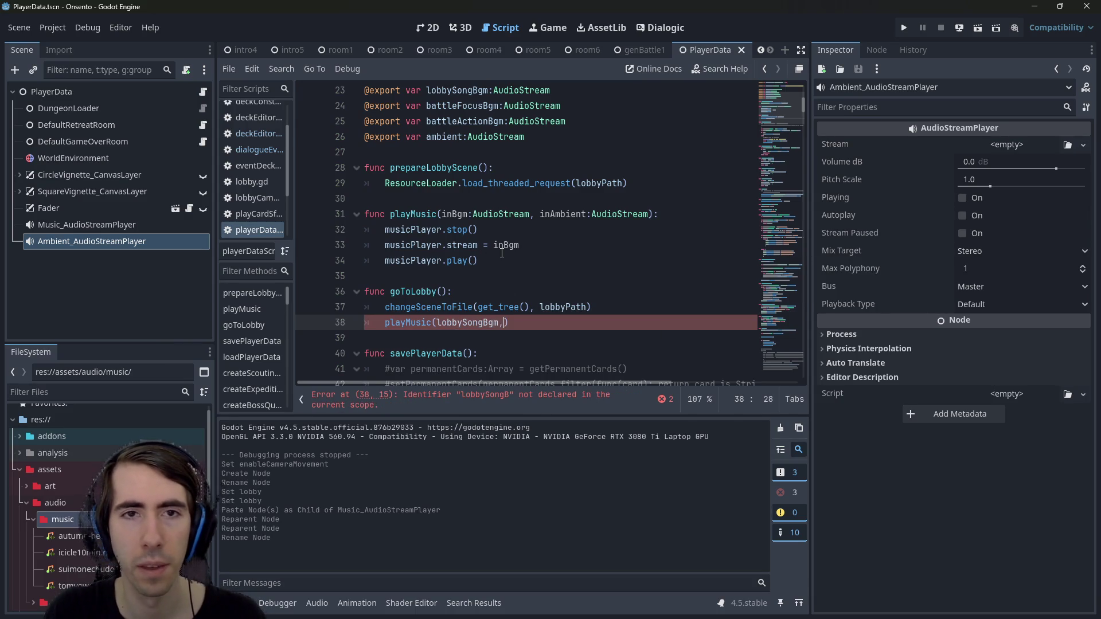
{"action": "type", "text": "ambient"}
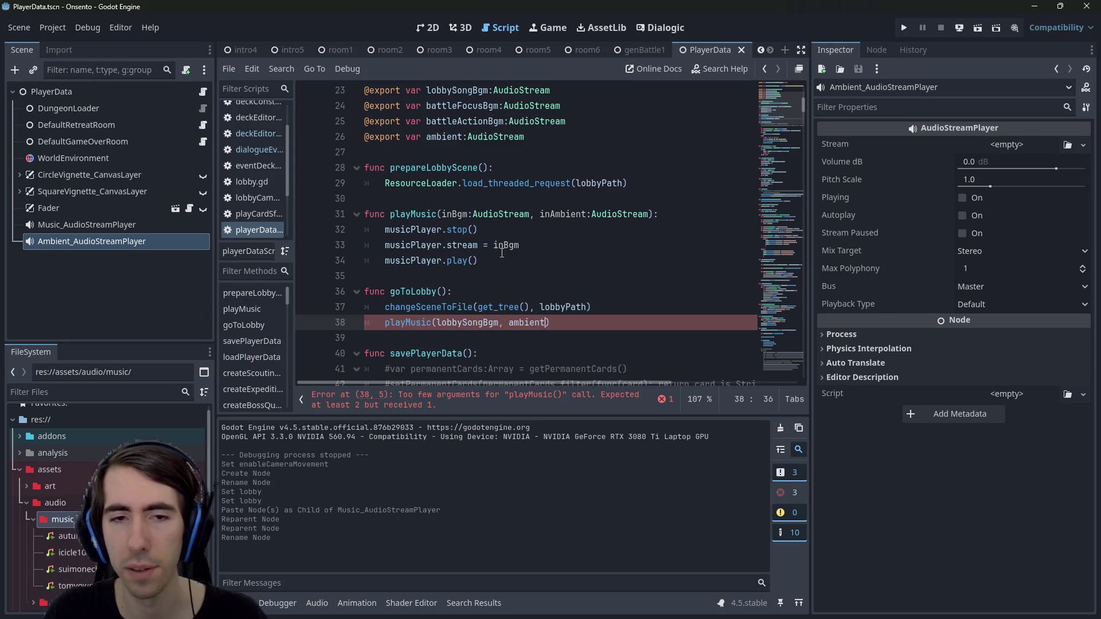
{"action": "key", "text": "Escape"}
{"action": "key", "text": "ctrl+shift+Left"}
{"action": "key", "text": "shift+Home"}
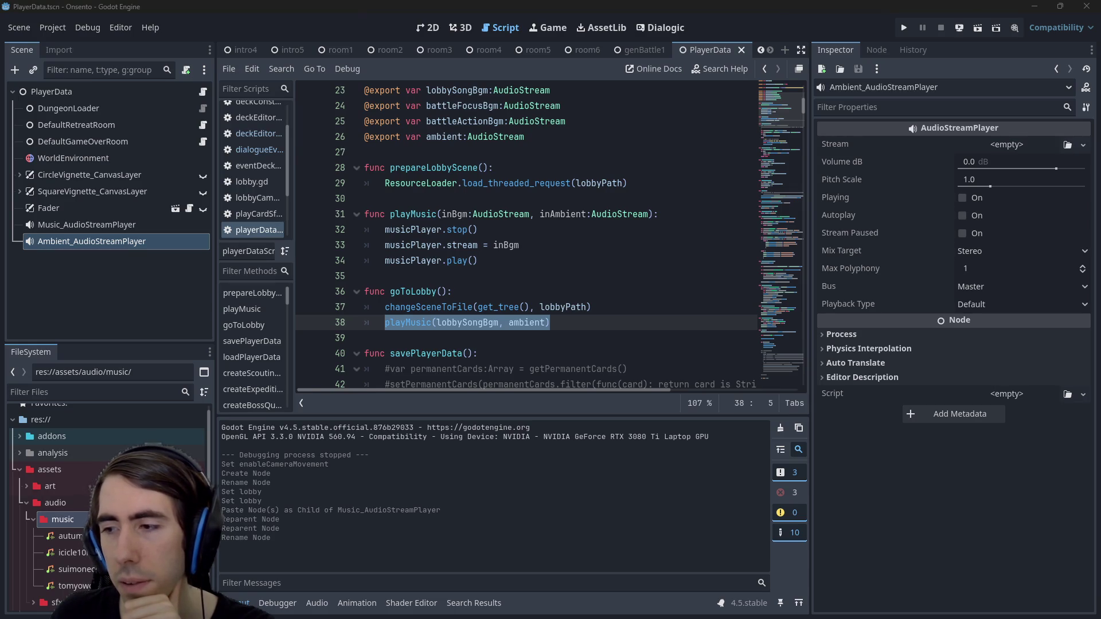
{"action": "key", "text": "alt+Tab"}
Go to the first page of Healing tracks and browse its list
{"action": "scroll", "coordinate": [564, 356], "scroll_direction": "up", "scroll_amount": 2}
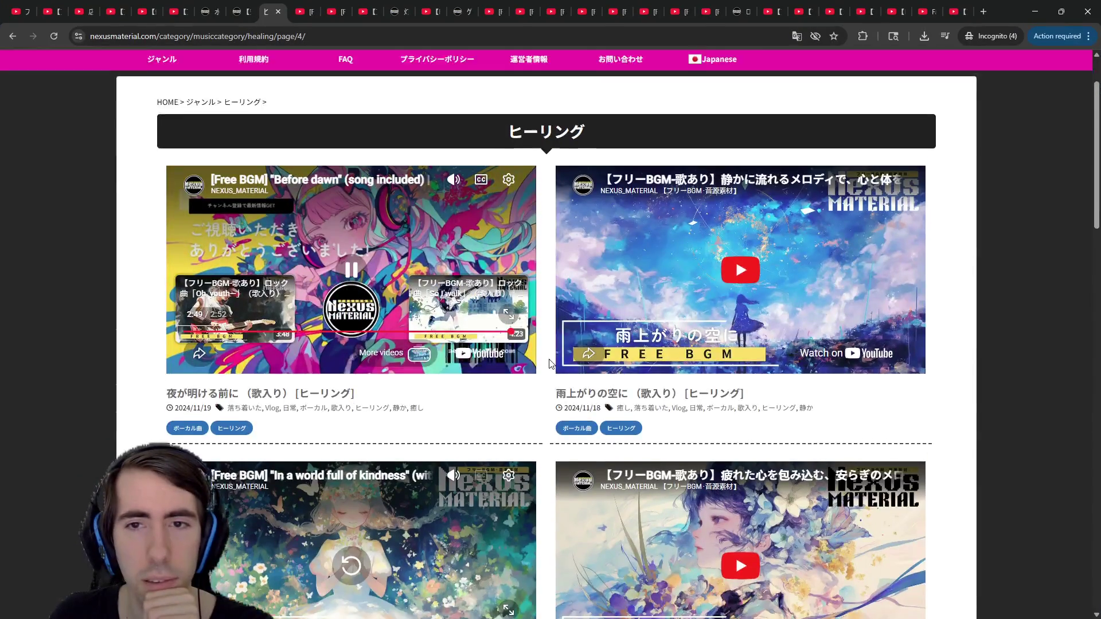
{"action": "scroll", "coordinate": [551, 367], "scroll_direction": "down", "scroll_amount": 20}
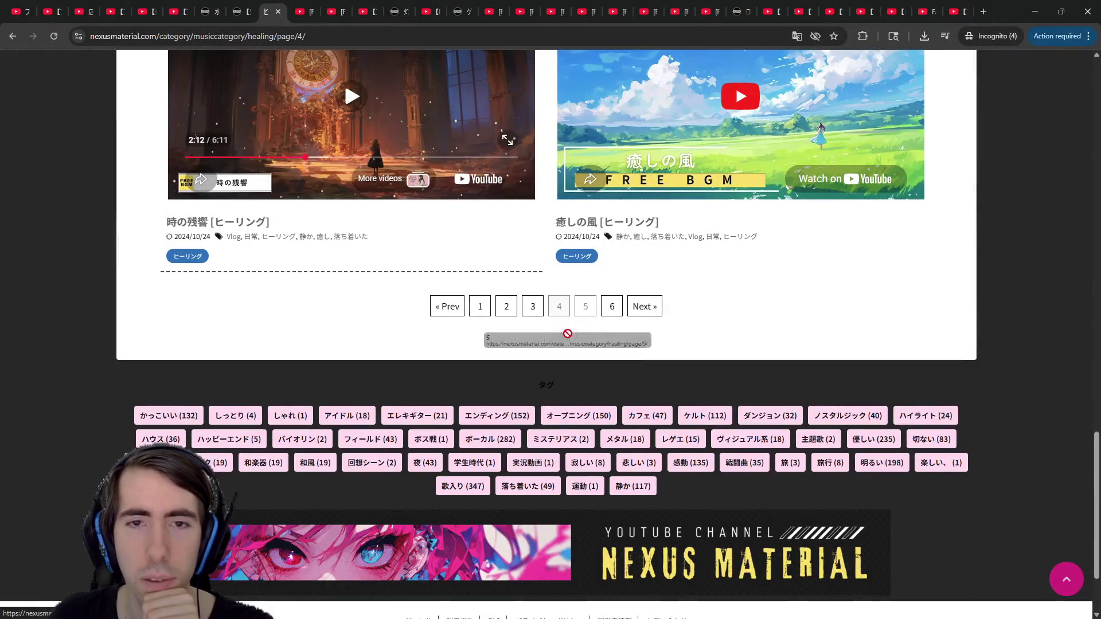
{"action": "left_click", "coordinate": [488, 311]}
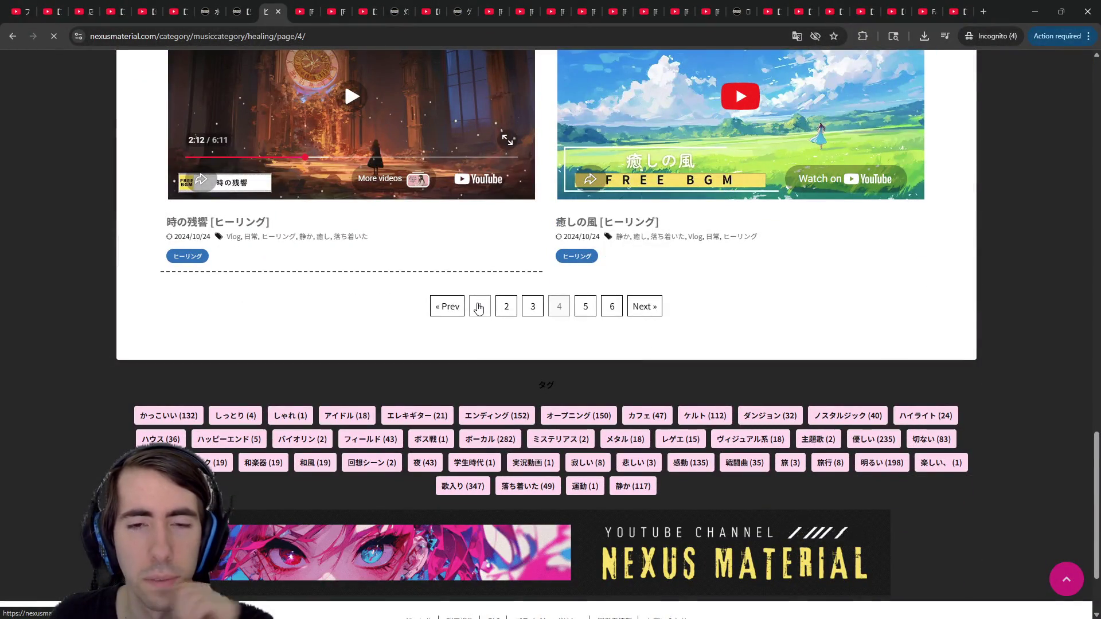
{"action": "scroll", "coordinate": [480, 308], "scroll_direction": "down", "scroll_amount": 3}
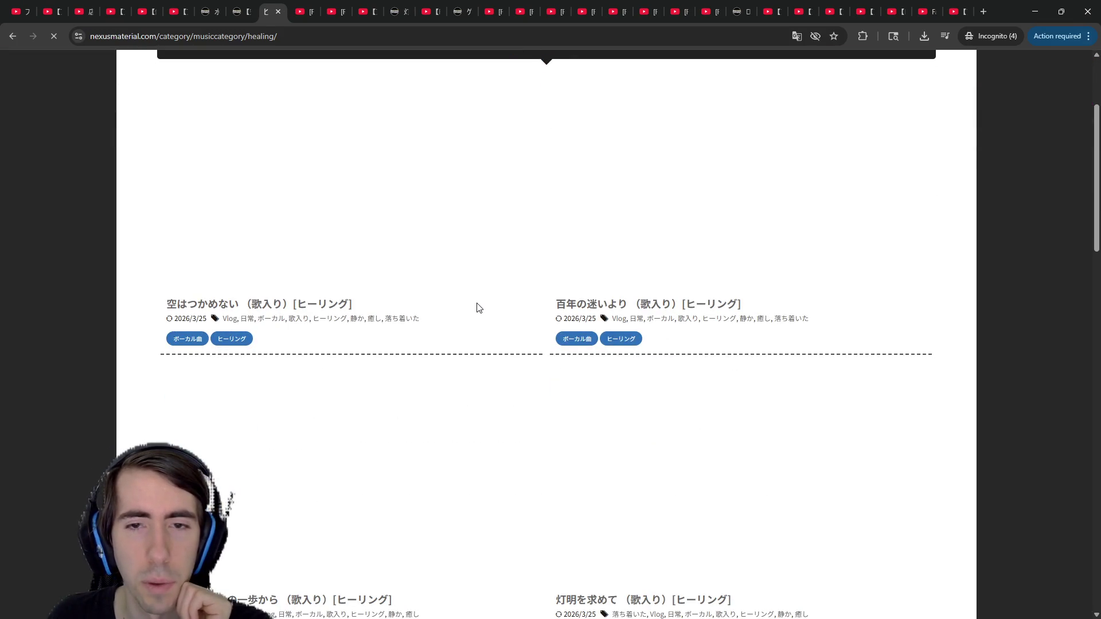
{"action": "scroll", "coordinate": [600, 280], "scroll_direction": "up", "scroll_amount": 1}
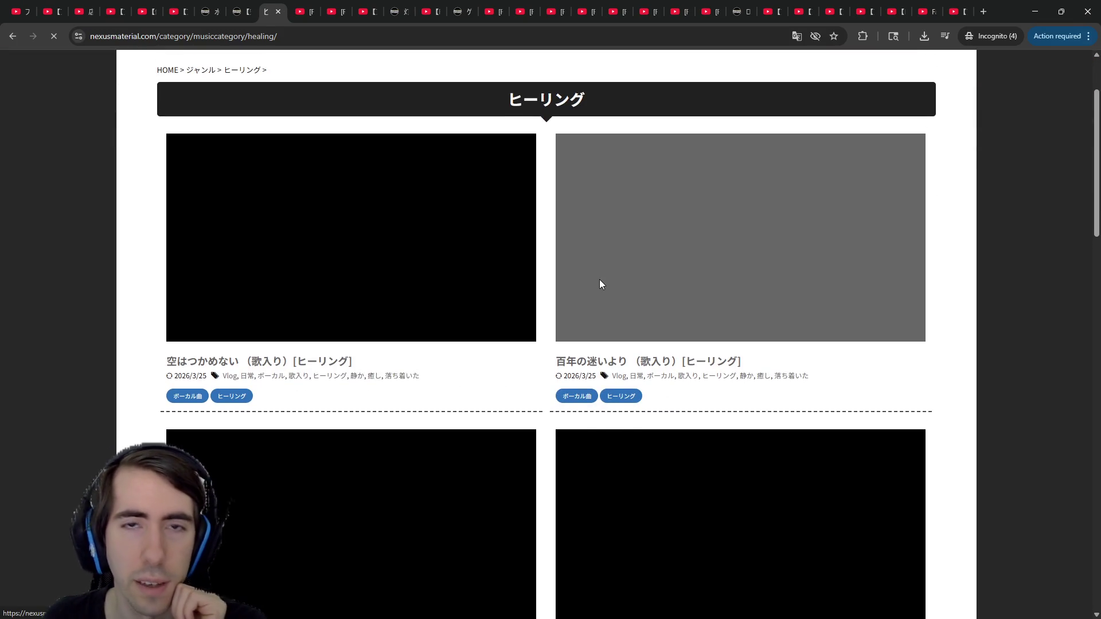
{"action": "scroll", "coordinate": [581, 291], "scroll_direction": "down", "scroll_amount": 5}
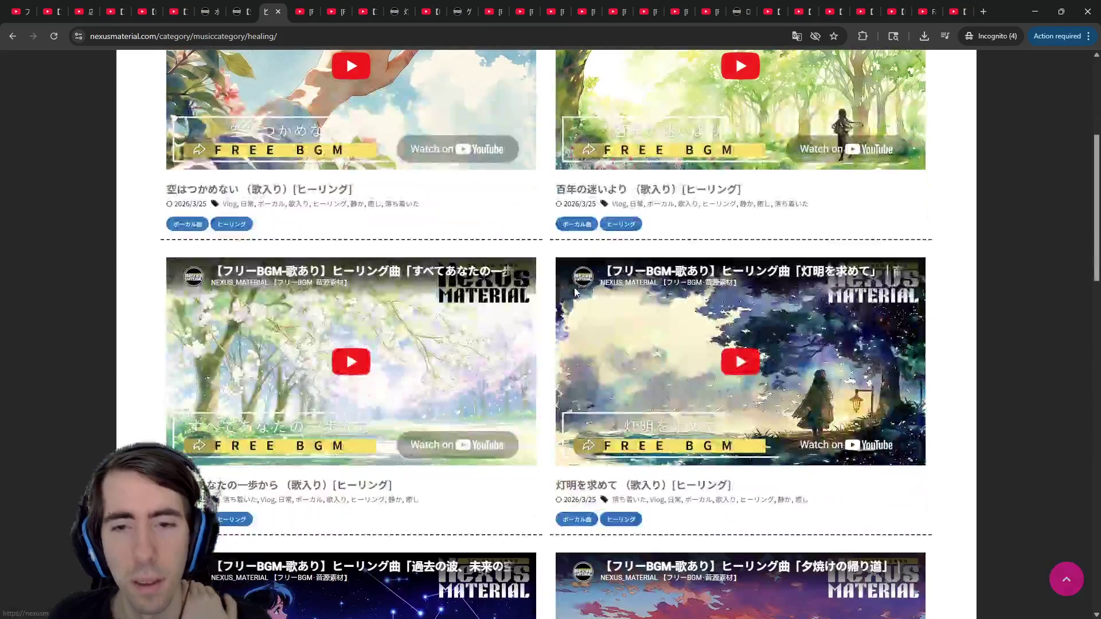
{"action": "scroll", "coordinate": [699, 284], "scroll_direction": "down", "scroll_amount": 6}
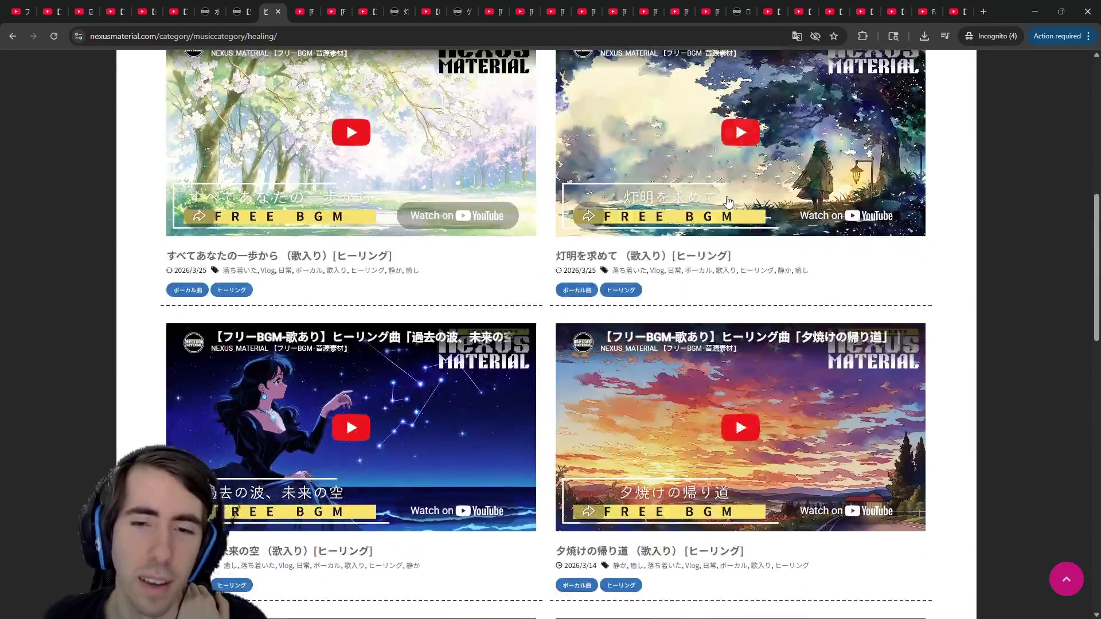
{"action": "scroll", "coordinate": [699, 284], "scroll_direction": "down", "scroll_amount": 11}
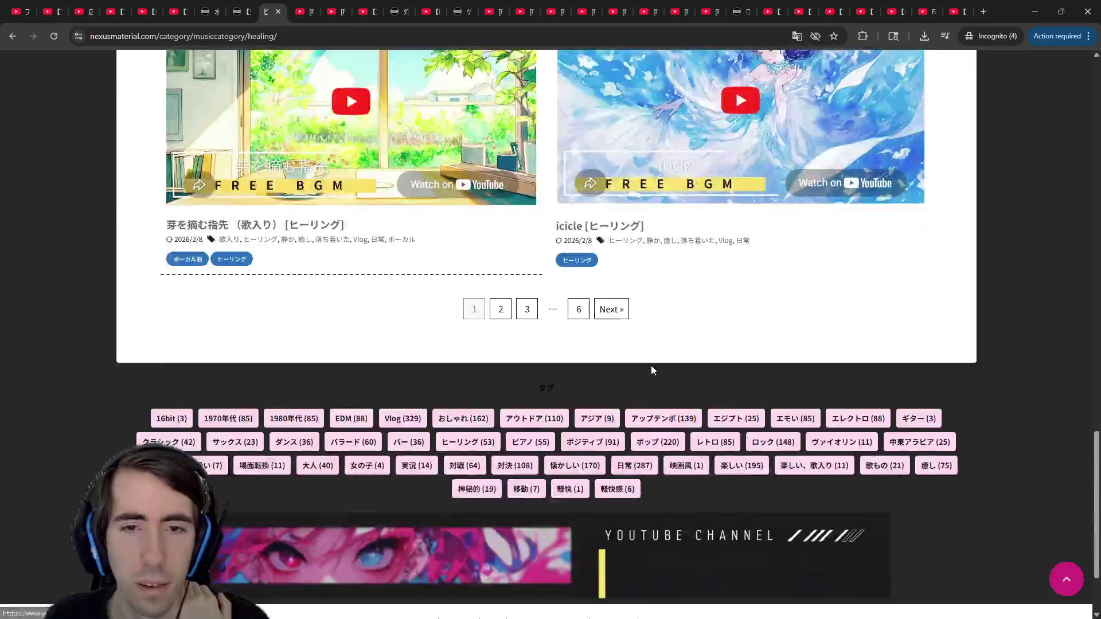
Open Healing page 6 and scroll down past Touching the Sky to the pagination
{"action": "left_click", "coordinate": [574, 310]}
{"action": "scroll", "coordinate": [567, 314], "scroll_direction": "down", "scroll_amount": 4}
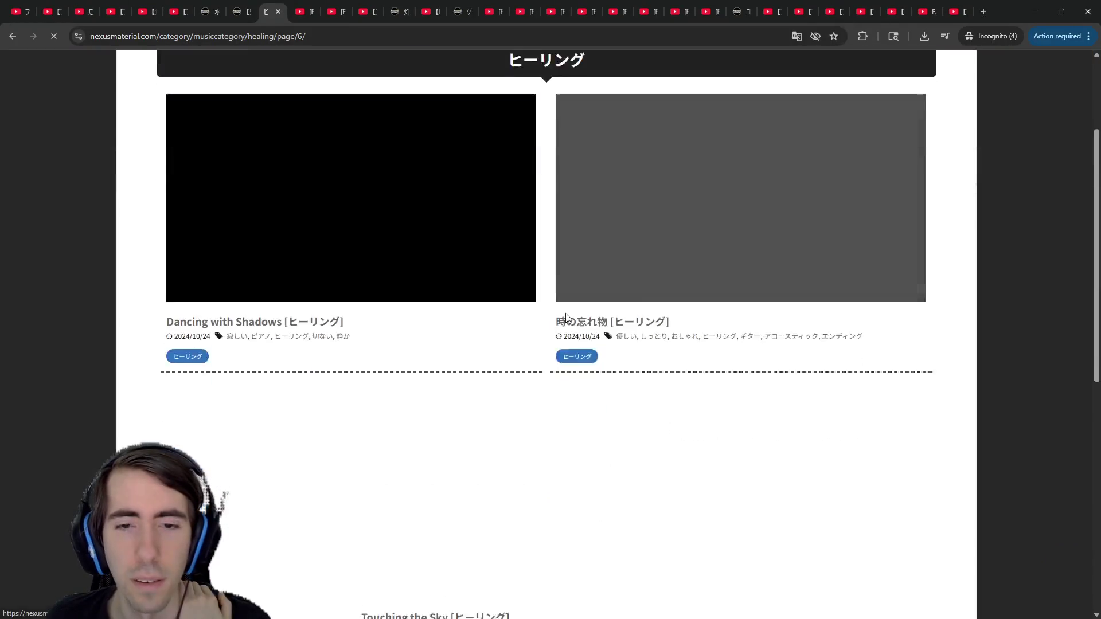
{"action": "scroll", "coordinate": [566, 316], "scroll_direction": "up", "scroll_amount": 3}
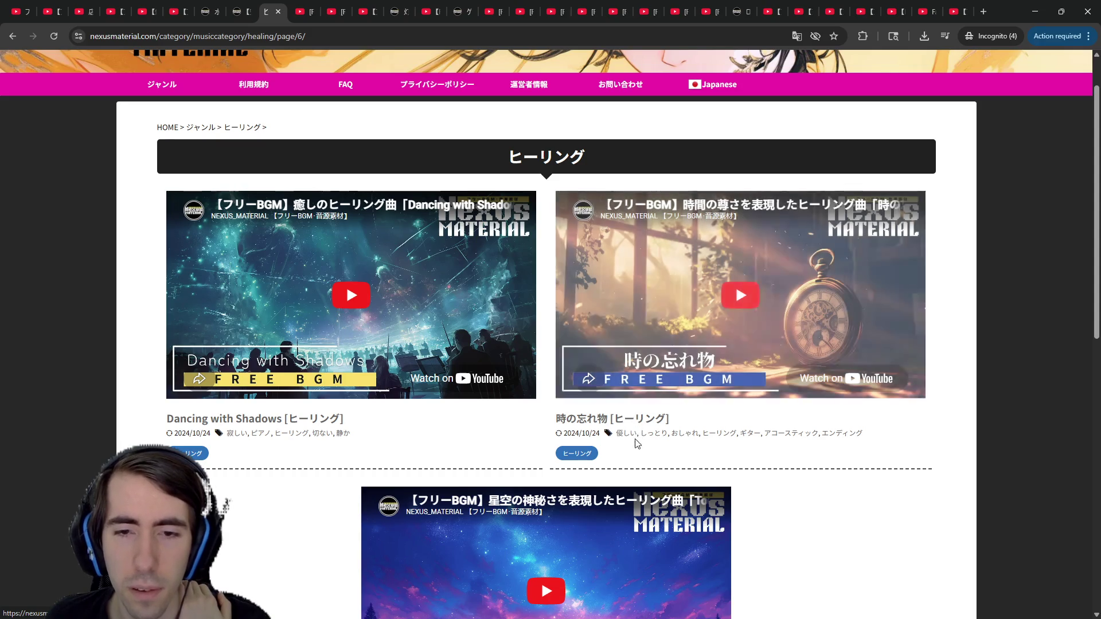
{"action": "scroll", "coordinate": [637, 444], "scroll_direction": "down", "scroll_amount": 3}
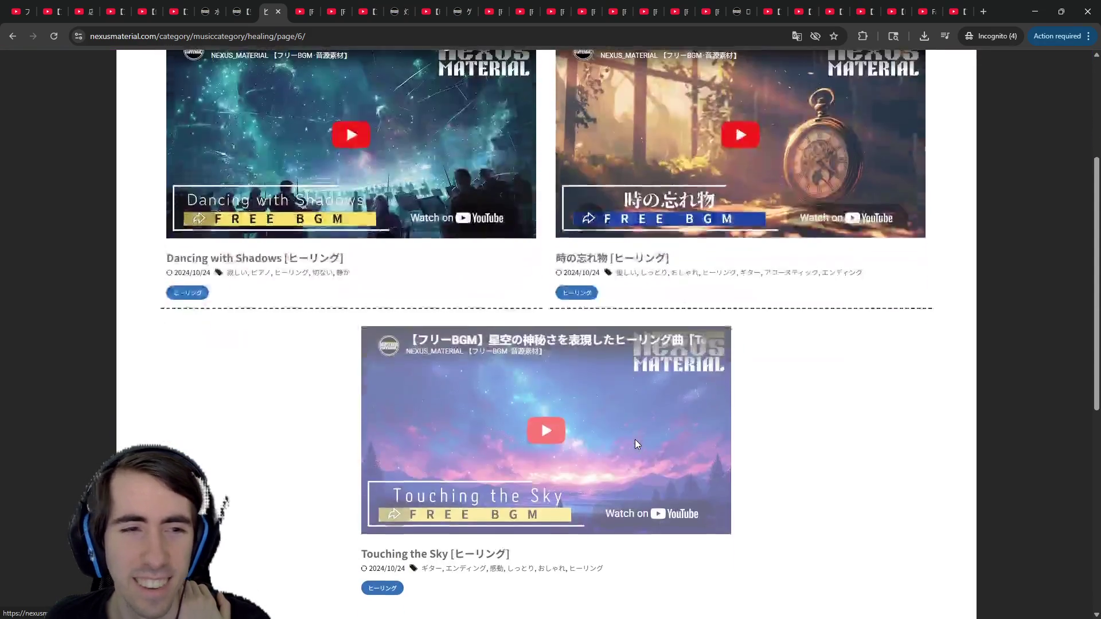
{"action": "scroll", "coordinate": [287, 373], "scroll_direction": "down", "scroll_amount": 1}
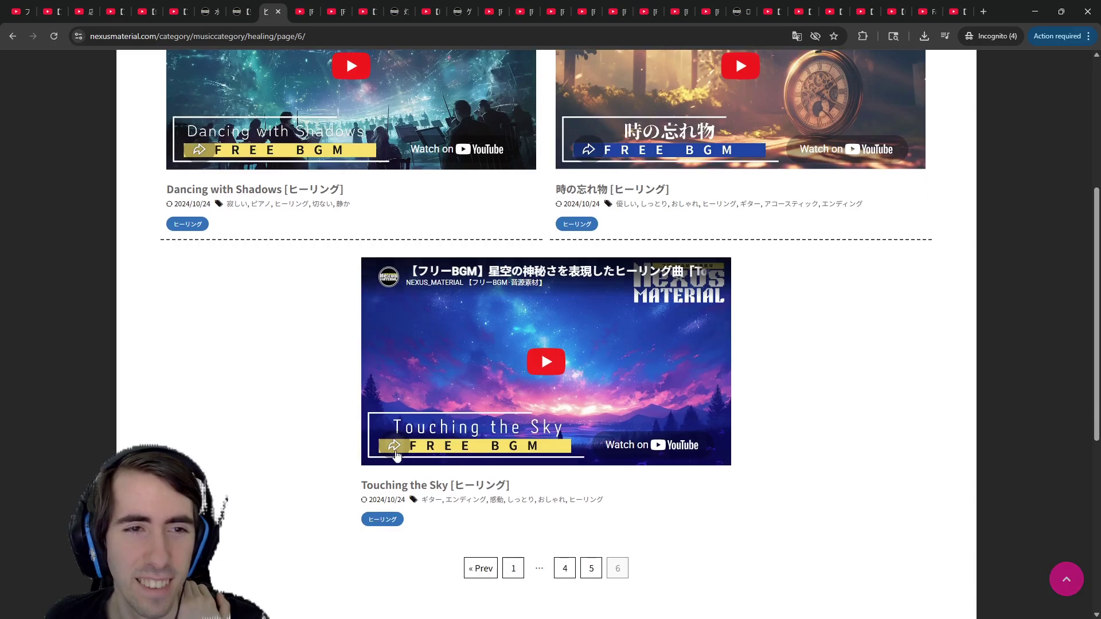
Open Healing page 5 and scroll down through its tracks
{"action": "left_click", "coordinate": [583, 571]}
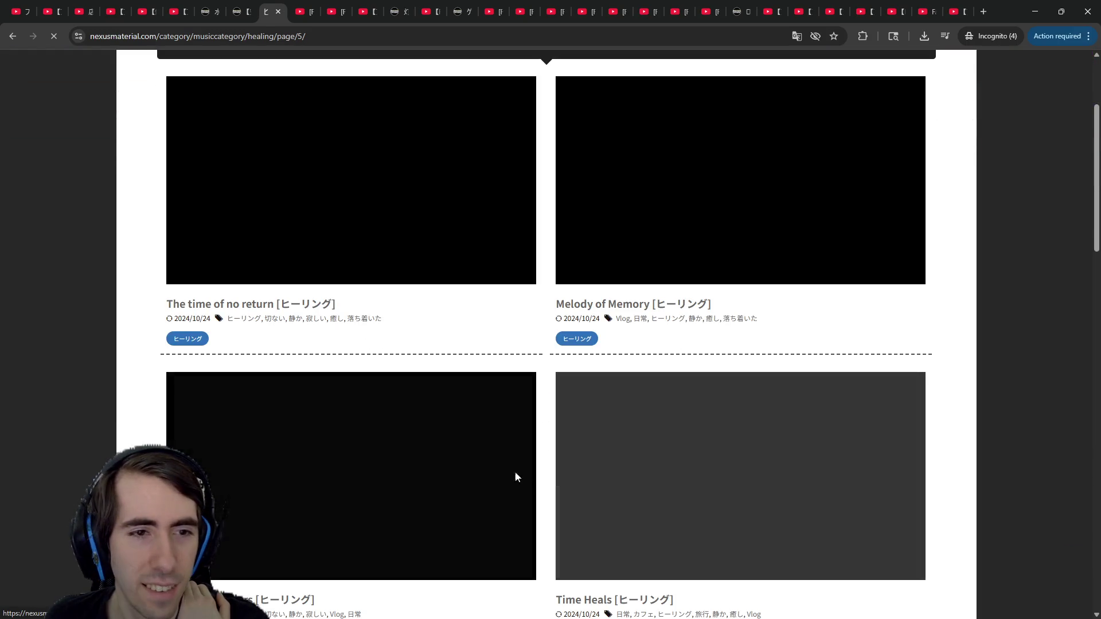
{"action": "scroll", "coordinate": [359, 399], "scroll_direction": "down", "scroll_amount": 1}
{"action": "scroll", "coordinate": [358, 398], "scroll_direction": "down", "scroll_amount": 3}
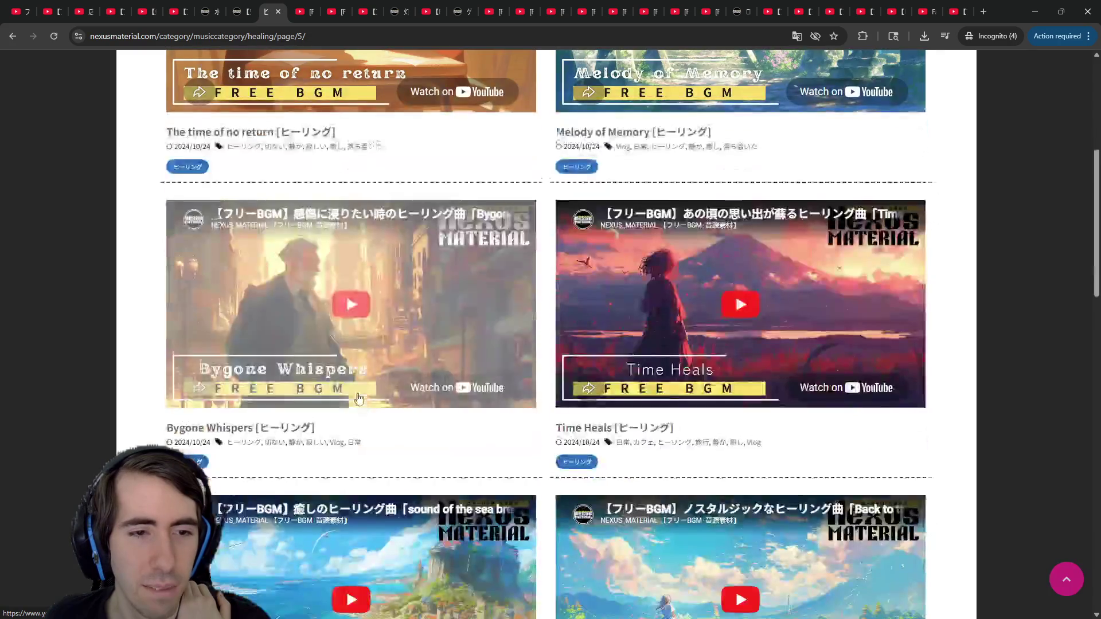
{"action": "scroll", "coordinate": [358, 398], "scroll_direction": "down", "scroll_amount": 1}
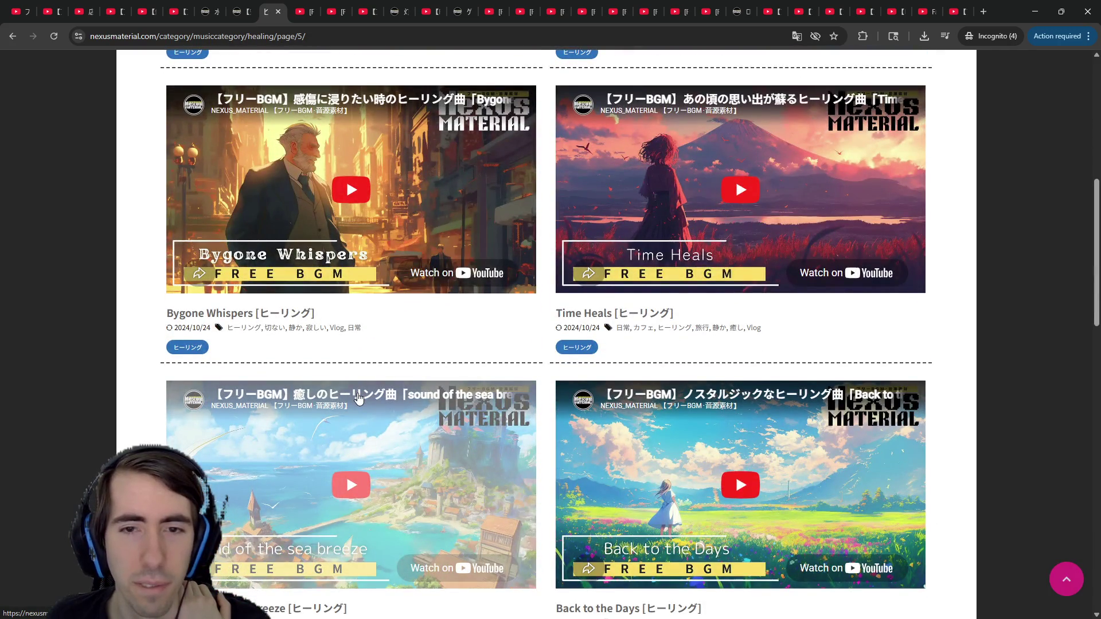
{"action": "scroll", "coordinate": [463, 328], "scroll_direction": "down", "scroll_amount": 4}
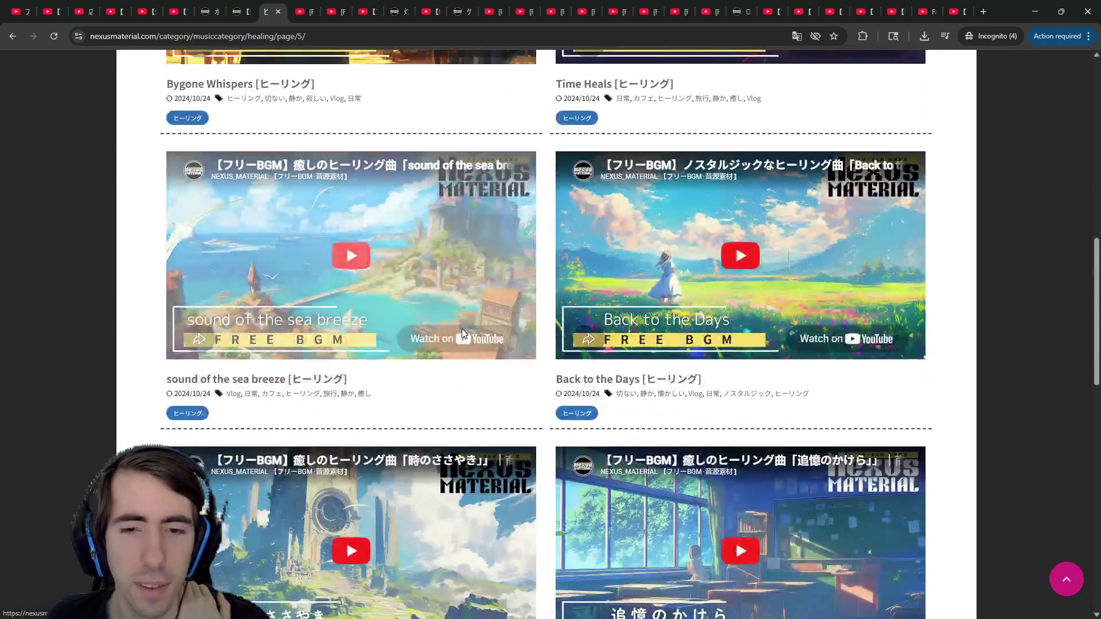
{"action": "scroll", "coordinate": [462, 331], "scroll_direction": "down", "scroll_amount": 1}
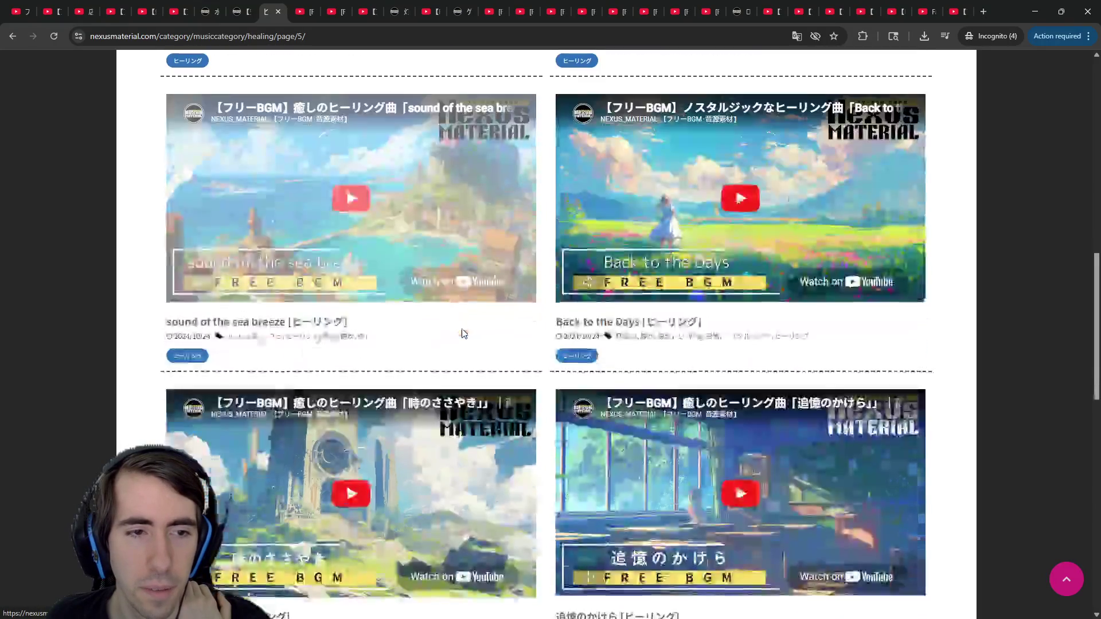
{"action": "scroll", "coordinate": [432, 294], "scroll_direction": "down", "scroll_amount": 7}
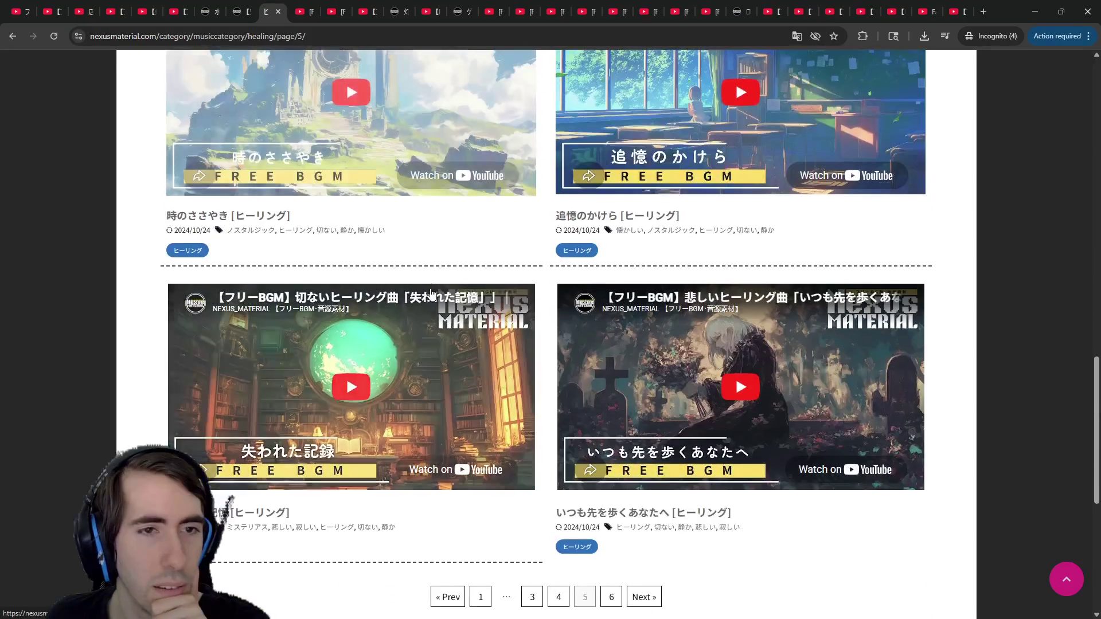
{"action": "scroll", "coordinate": [432, 293], "scroll_direction": "up", "scroll_amount": 1}
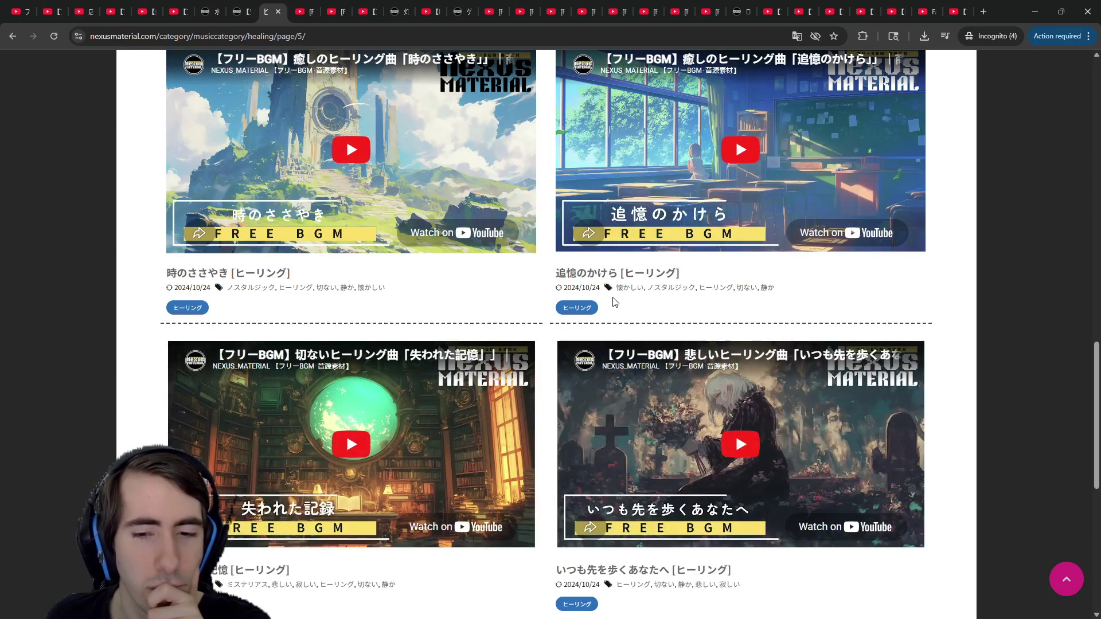
{"action": "scroll", "coordinate": [615, 302], "scroll_direction": "down", "scroll_amount": 1}
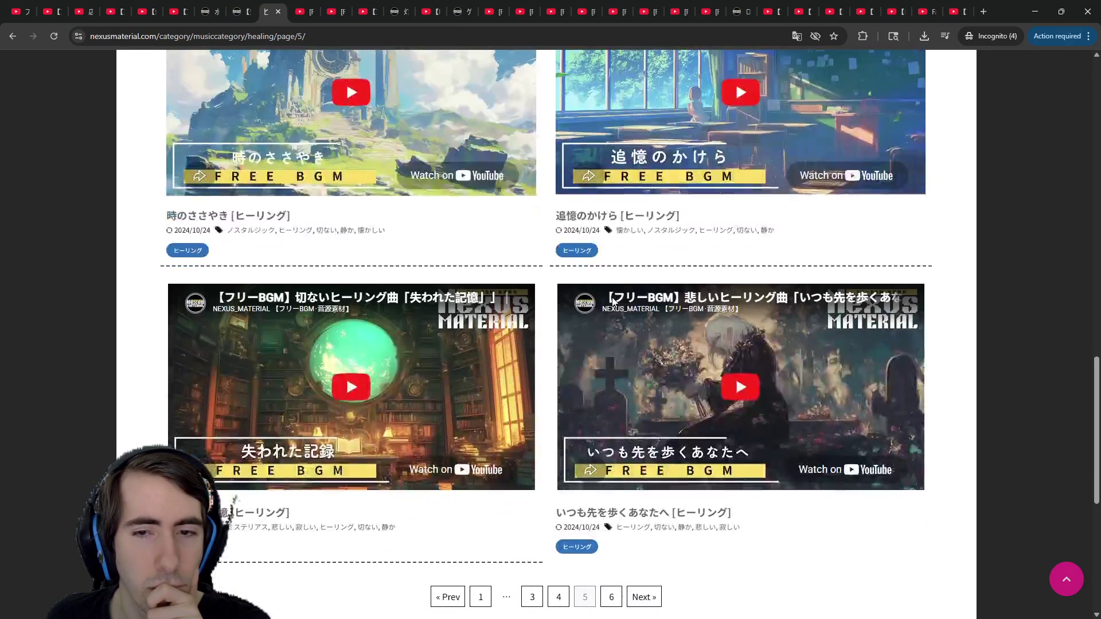
Play the いつも先を歩くあなたへ track preview and dismiss the context menu
{"action": "left_click", "coordinate": [727, 436]}
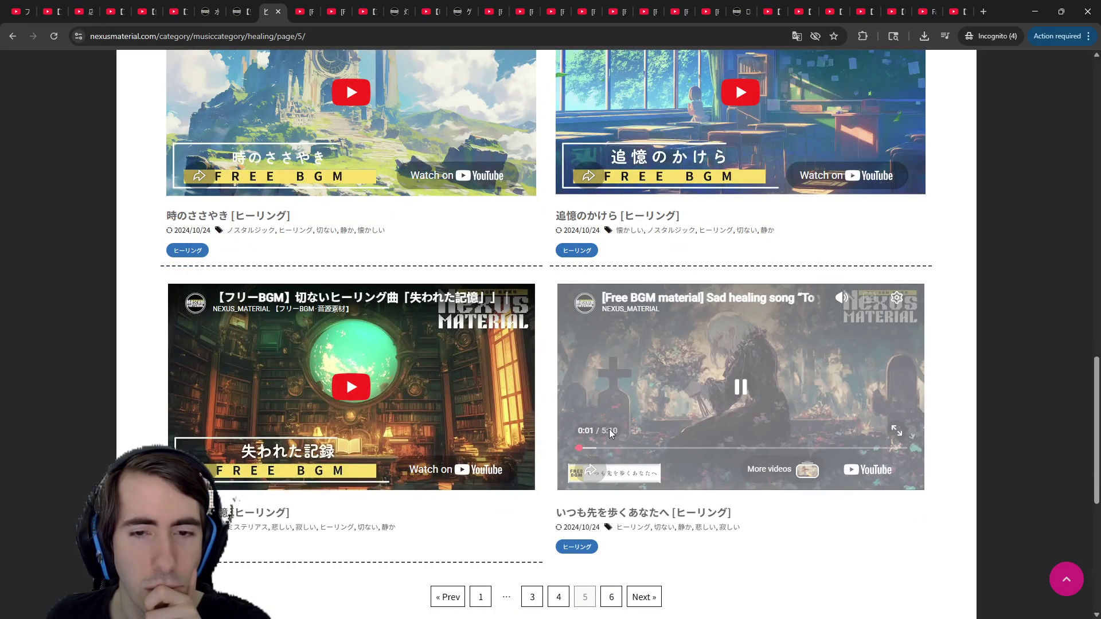
{"action": "right_click", "coordinate": [631, 387]}
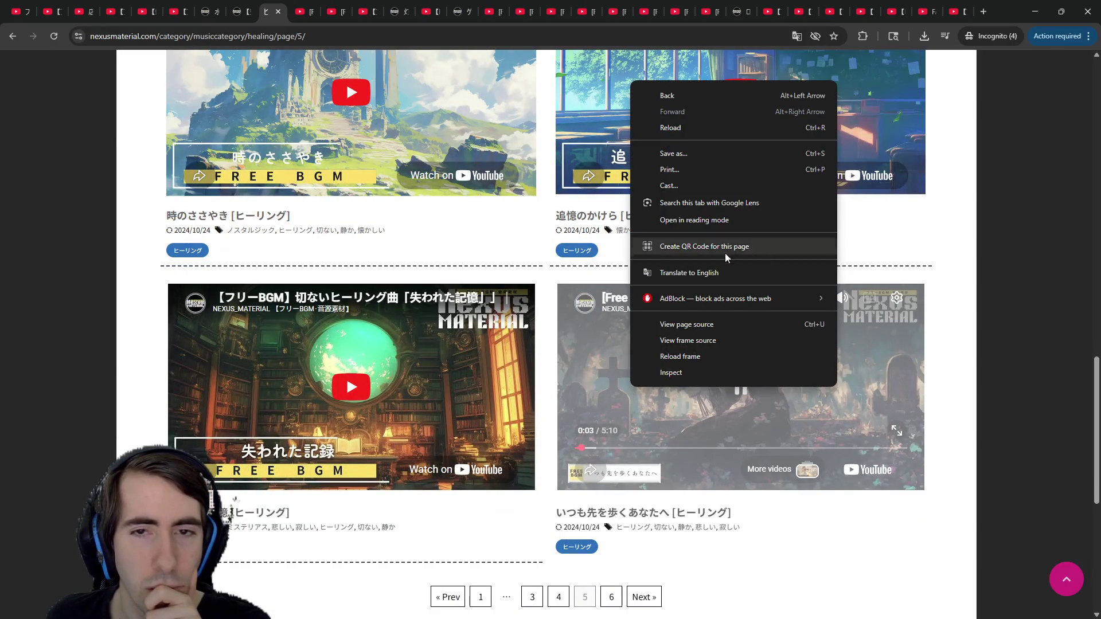
{"action": "left_click", "coordinate": [972, 269]}
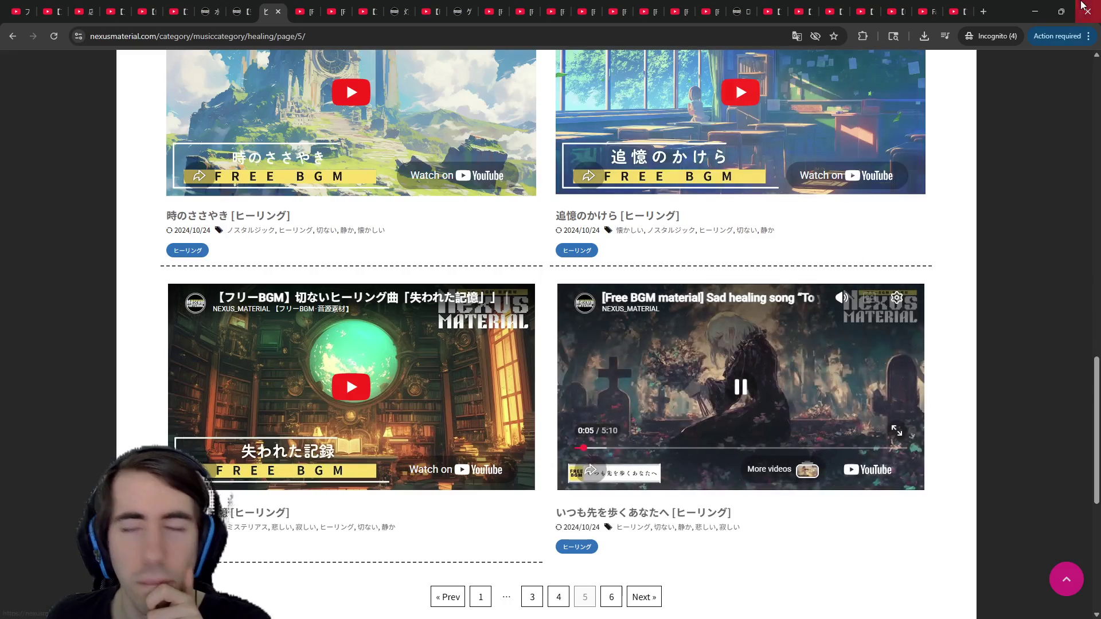
{"action": "left_click", "coordinate": [1041, 6]}
Select the playMusic(lobbySongBgm, ambient) call and read the AudioStream and get_tree() docs
{"action": "left_click_drag", "start_coordinate": [548, 323], "coordinate": [385, 323]}
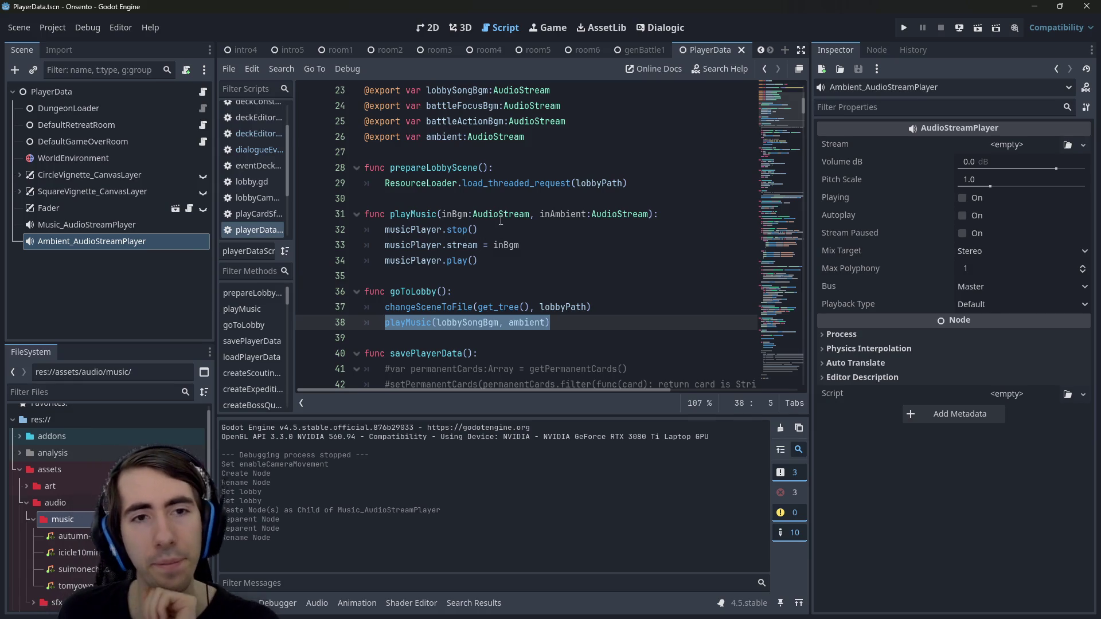
{"action": "mouse_move", "coordinate": [500, 221]}
{"action": "left_click_drag", "start_coordinate": [550, 322], "coordinate": [386, 326]}
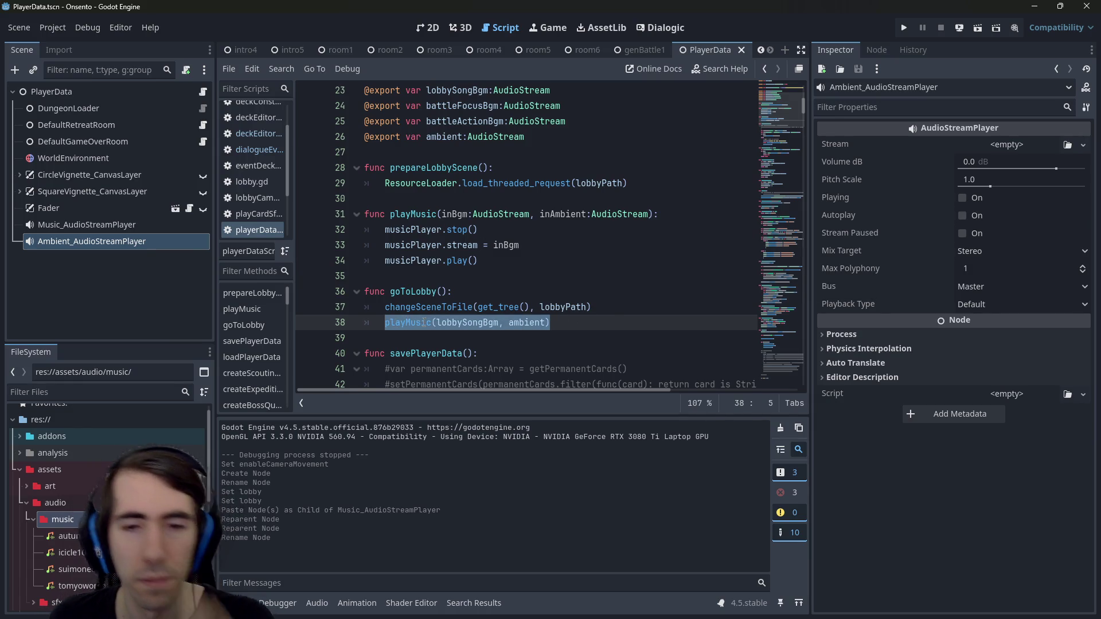
{"action": "mouse_move", "coordinate": [510, 302]}
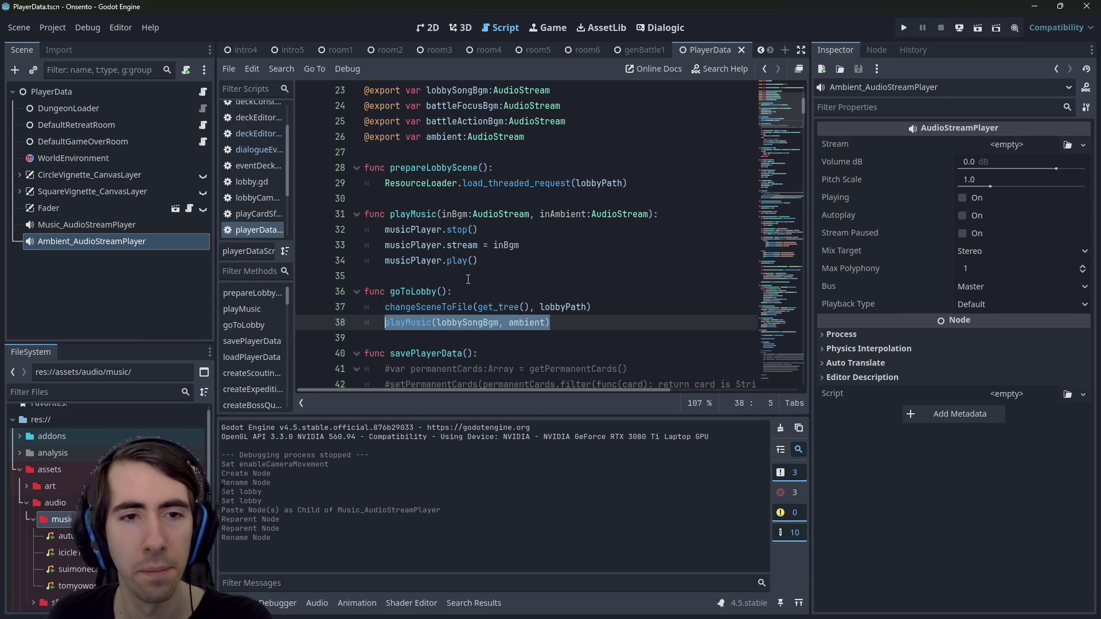
{"action": "scroll", "coordinate": [540, 313], "scroll_direction": "down", "scroll_amount": 12}
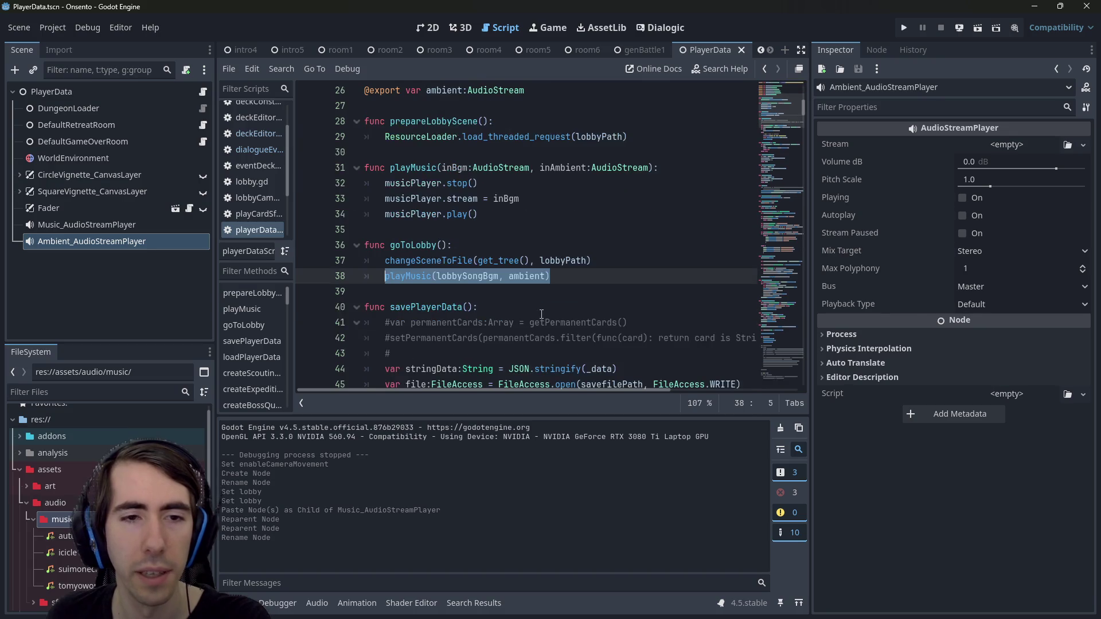
{"action": "scroll", "coordinate": [541, 314], "scroll_direction": "up", "scroll_amount": 12}
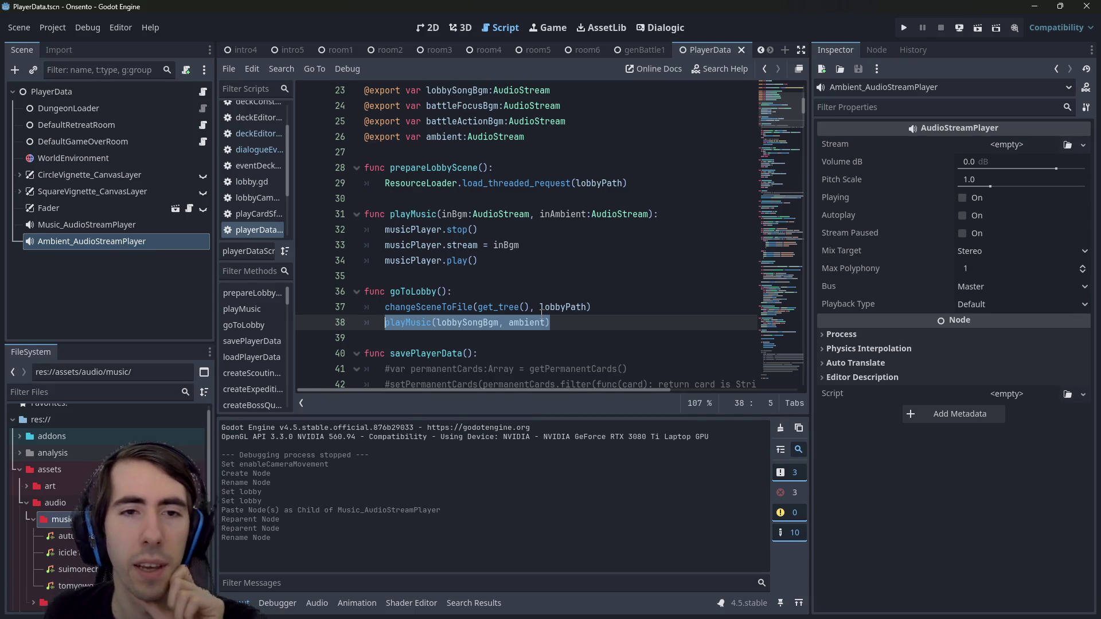
{"action": "left_click", "coordinate": [602, 332]}
Add a line after changeSceneToFile, try an if randi_range condition, then remove it
{"action": "left_click", "coordinate": [615, 308]}
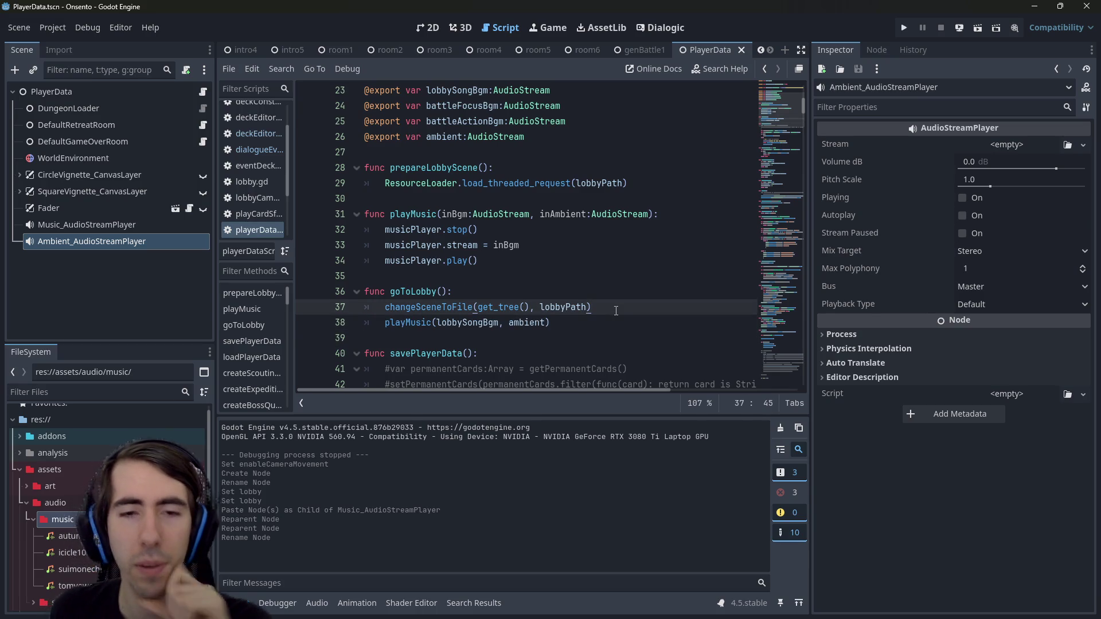
{"action": "key", "text": "Return"}
{"action": "type", "text": "if rando"}
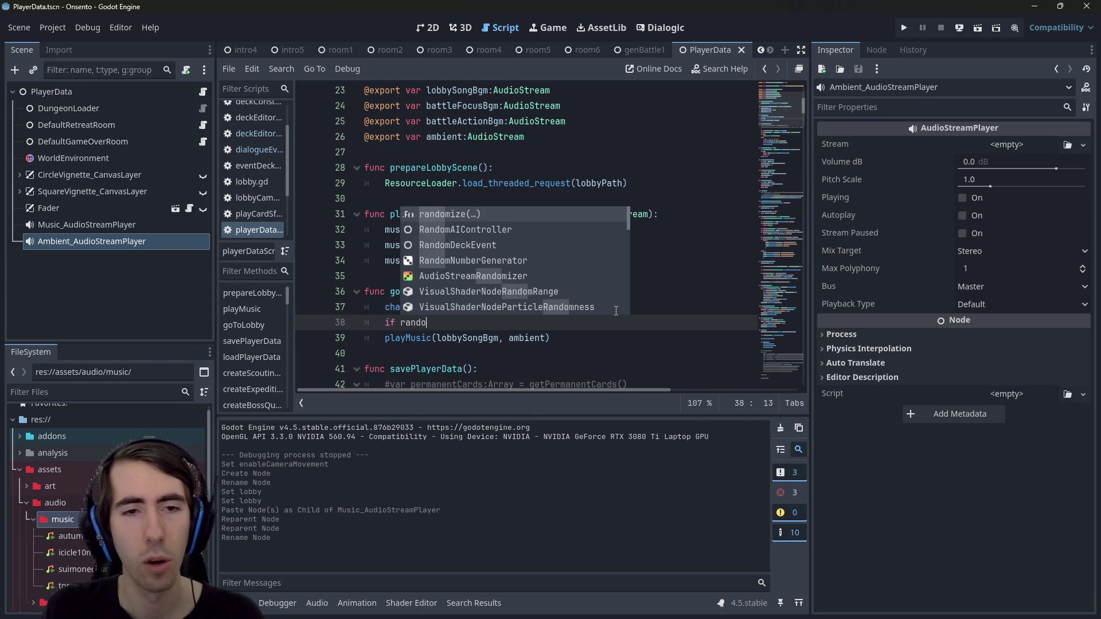
{"action": "key", "text": "Down"}
{"action": "key", "text": "Down"}
{"action": "key", "text": "Down"}
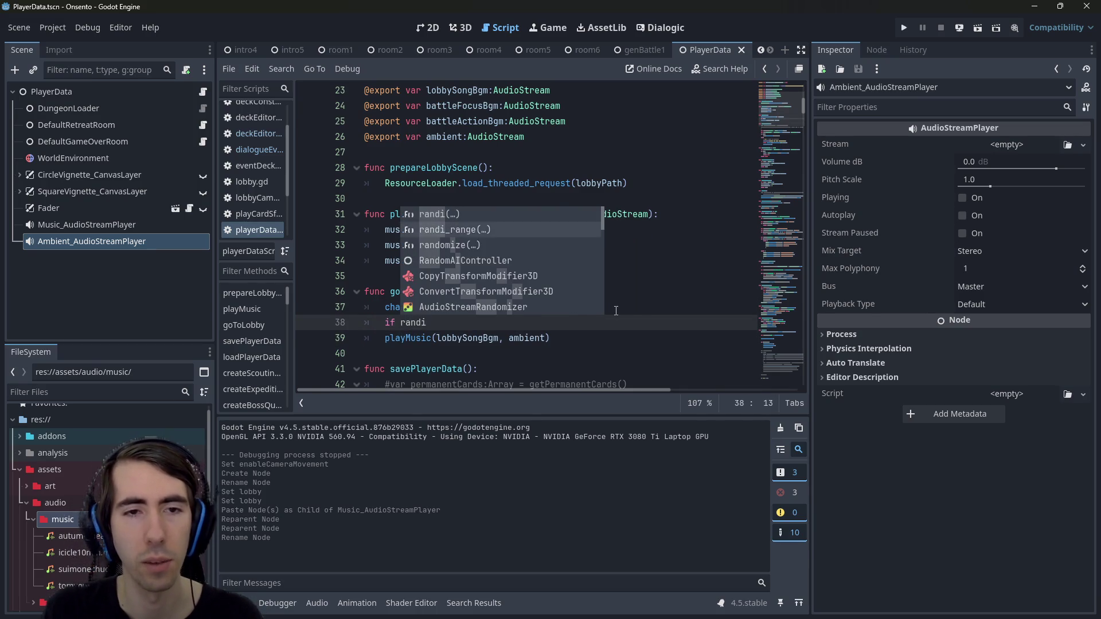
{"action": "key", "text": "Return"}
{"action": "key", "text": "ctrl+BackSpace"}
{"action": "key", "text": "ctrl+BackSpace"}
{"action": "key", "text": "ctrl+BackSpace"}
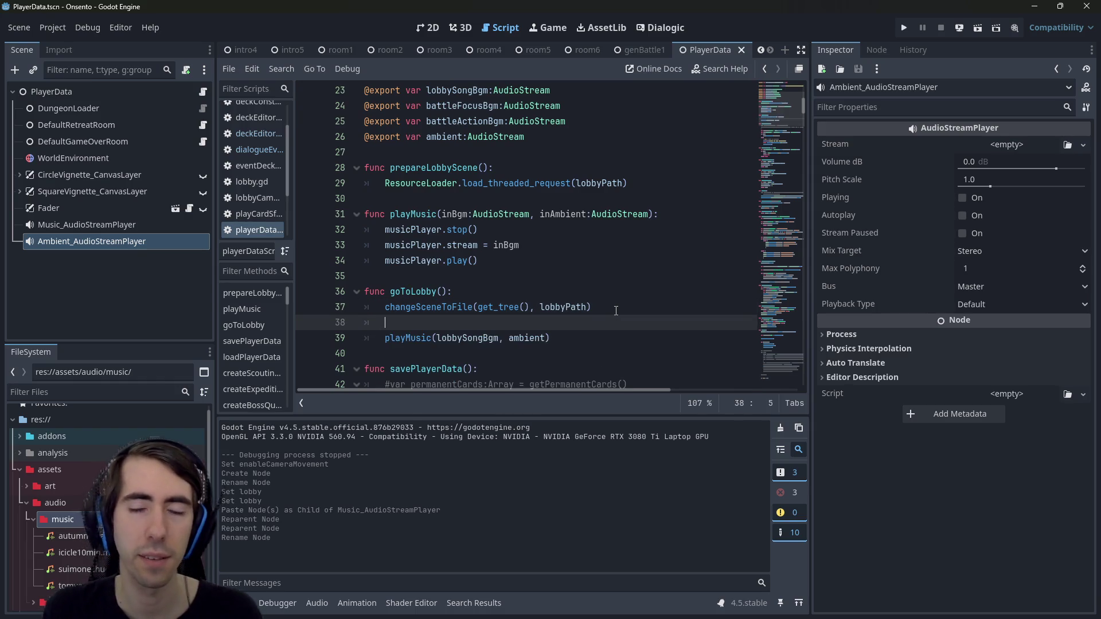
{"action": "scroll", "coordinate": [616, 311], "scroll_direction": "down", "scroll_amount": 2}
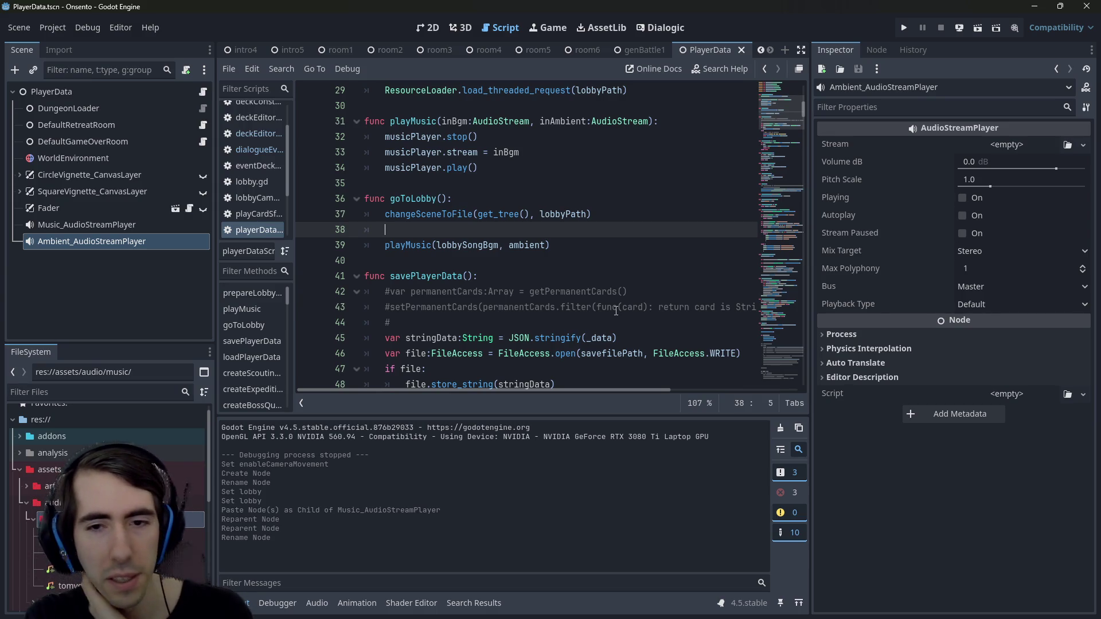
{"action": "key", "text": "BackSpace"}
{"action": "key", "text": "BackSpace"}
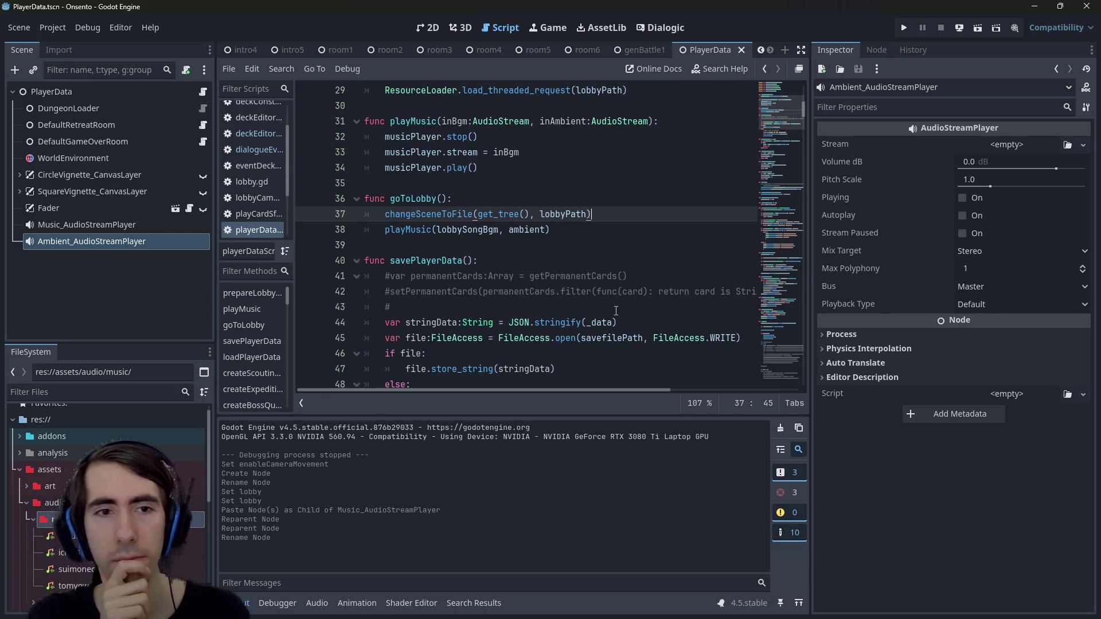
Start a new 'if p' line before the playMusic call in goToLobby
{"action": "key", "text": "Return"}
{"action": "type", "text": "if"}
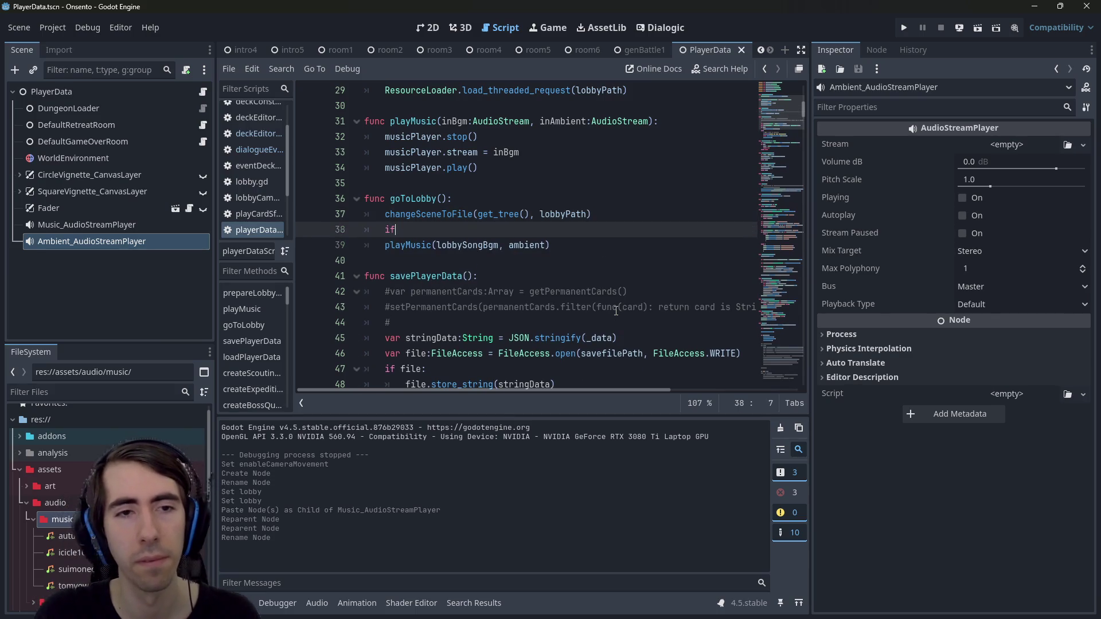
{"action": "key", "text": "BackSpace"}
{"action": "key", "text": "BackSpace"}
{"action": "key", "text": "BackSpace"}
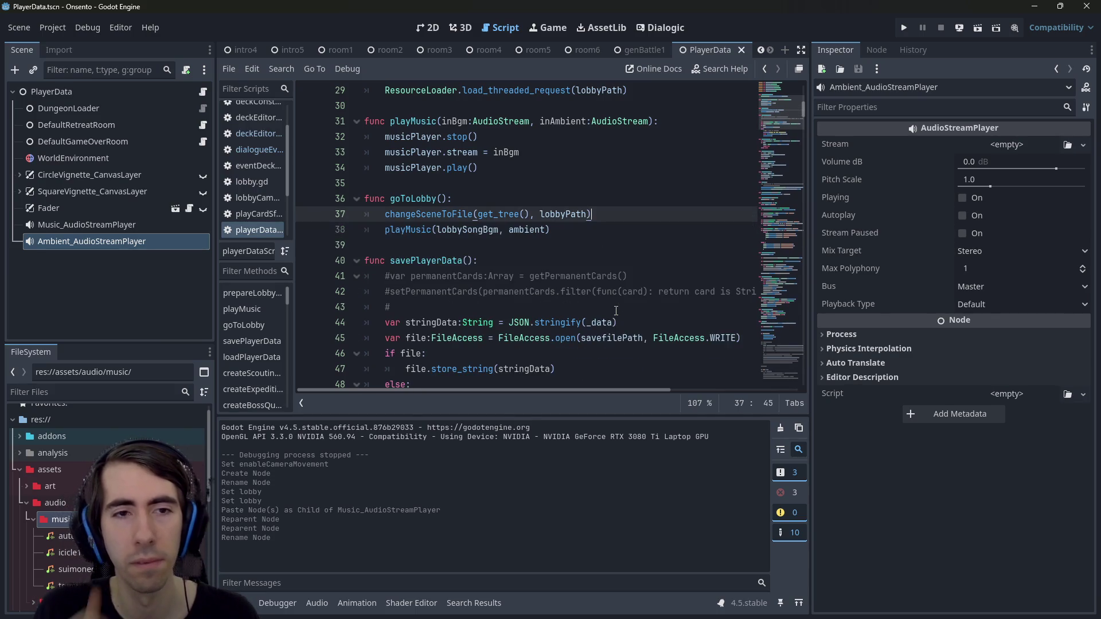
{"action": "key", "text": "Return"}
{"action": "type", "text": "if "}
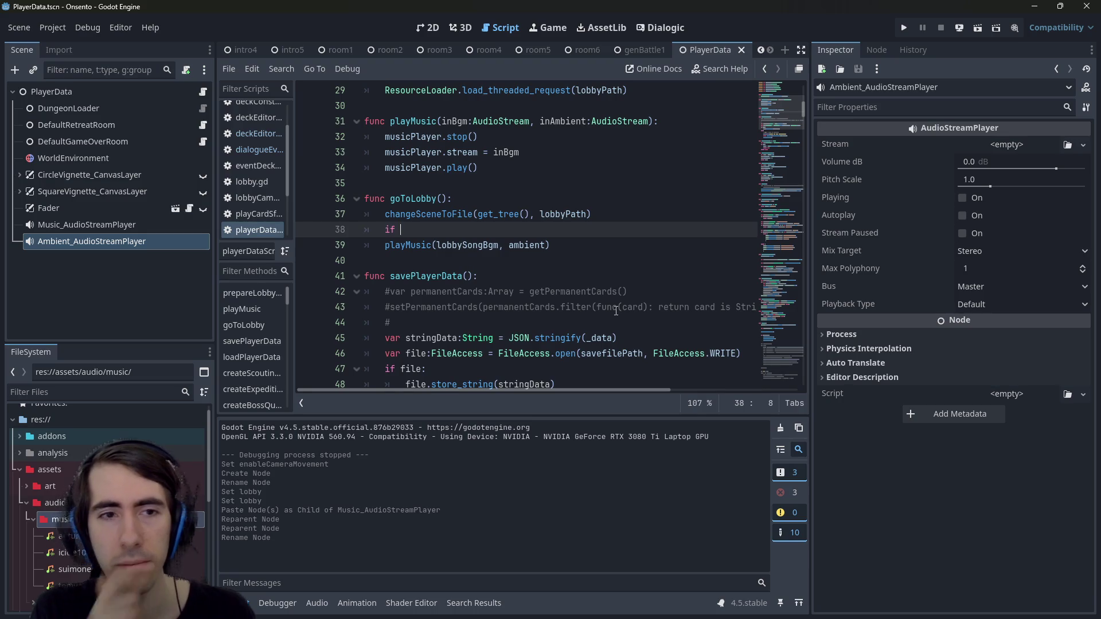
{"action": "type", "text": "p"}
{"action": "key", "text": "Escape"}
{"action": "scroll", "coordinate": [643, 307], "scroll_direction": "up", "scroll_amount": 4}
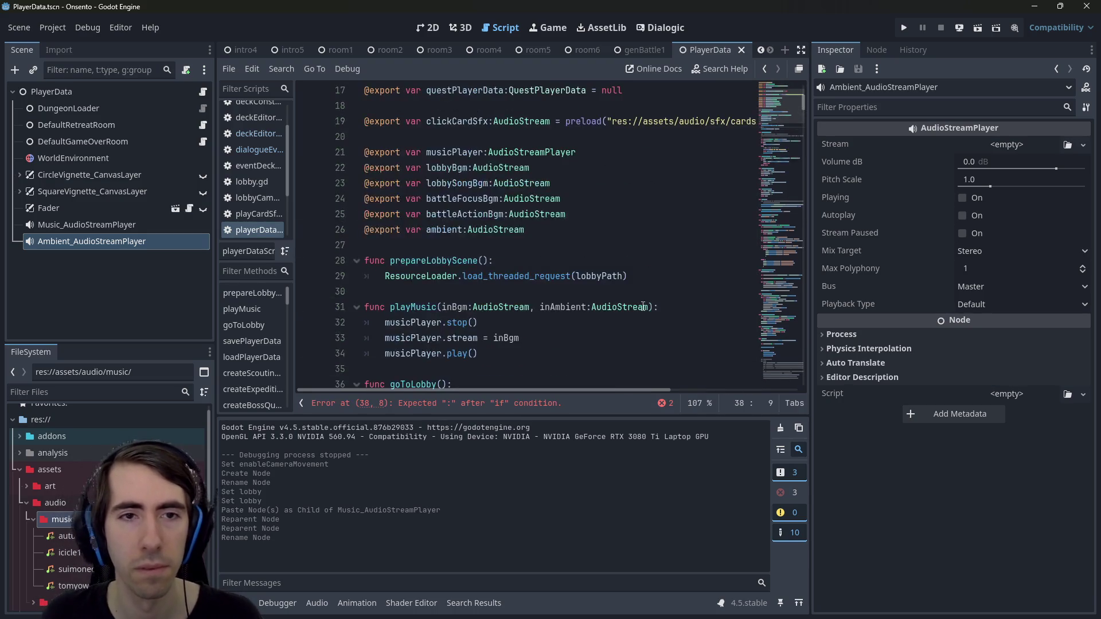
Write PlayerData. into the if condition on line 38
{"action": "scroll", "coordinate": [584, 273], "scroll_direction": "up", "scroll_amount": 2}
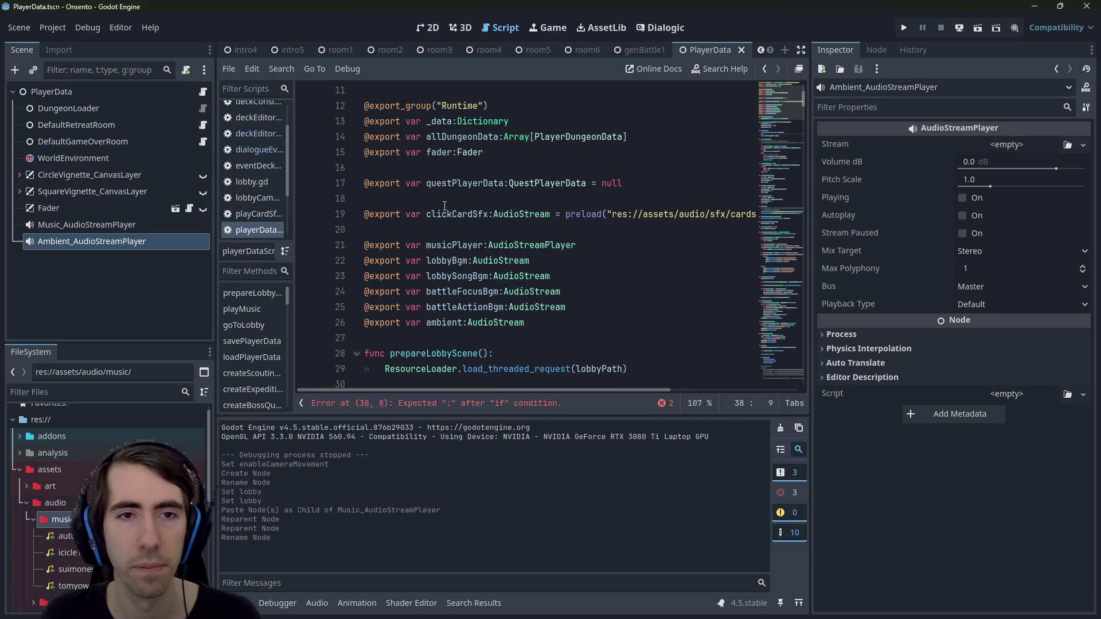
{"action": "scroll", "coordinate": [444, 205], "scroll_direction": "up", "scroll_amount": 1}
{"action": "scroll", "coordinate": [470, 229], "scroll_direction": "down", "scroll_amount": 5}
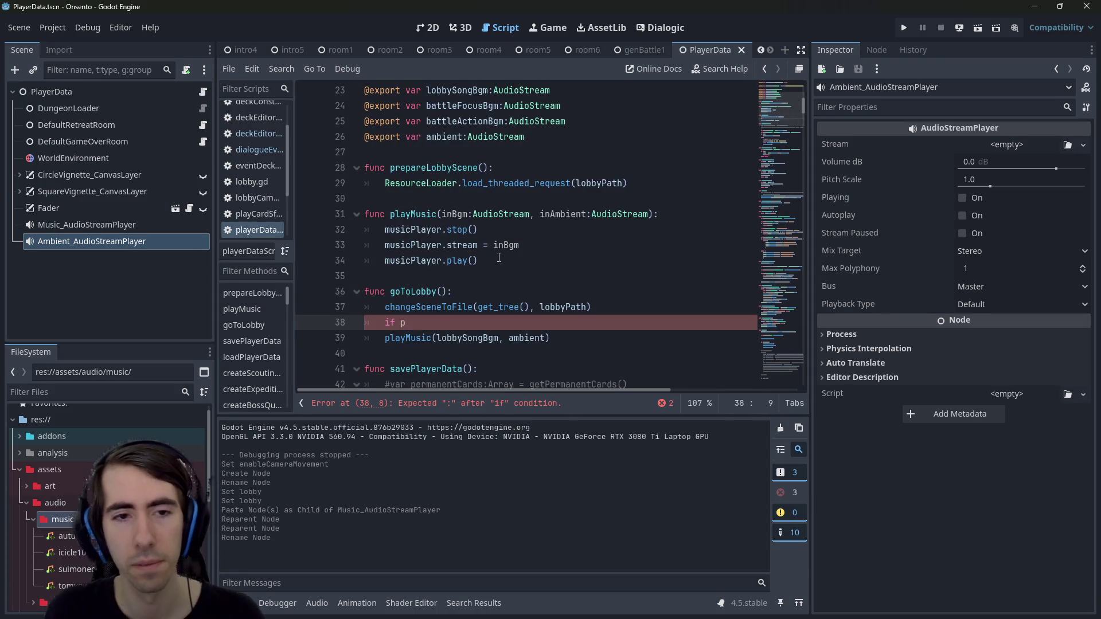
{"action": "key", "text": "BackSpace"}
{"action": "type", "text": "PlayerData."}
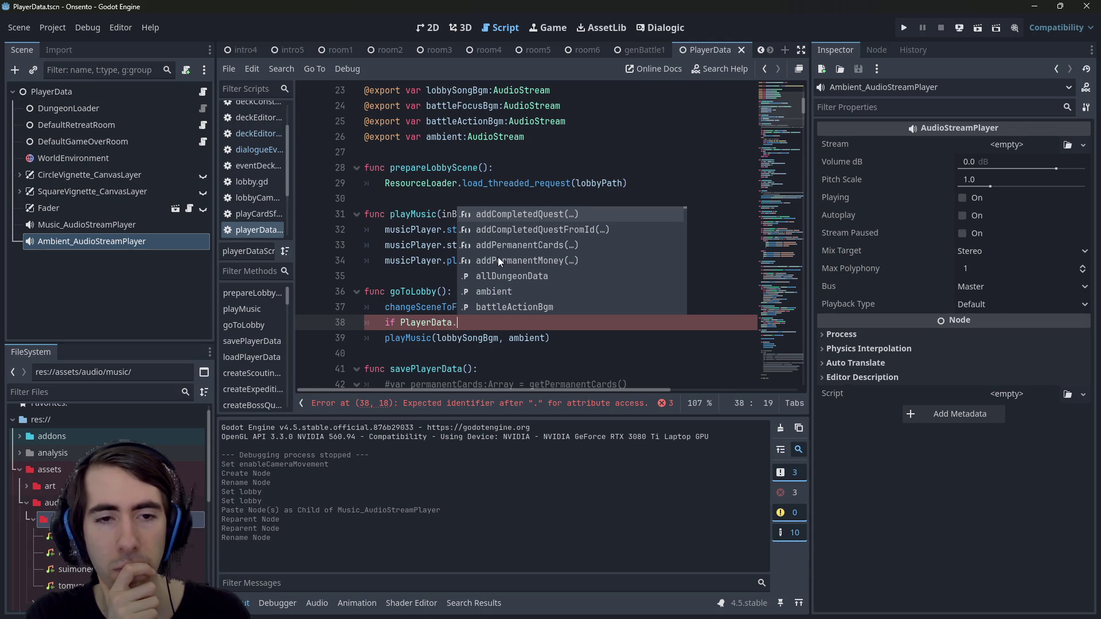
{"action": "key", "text": "Escape"}
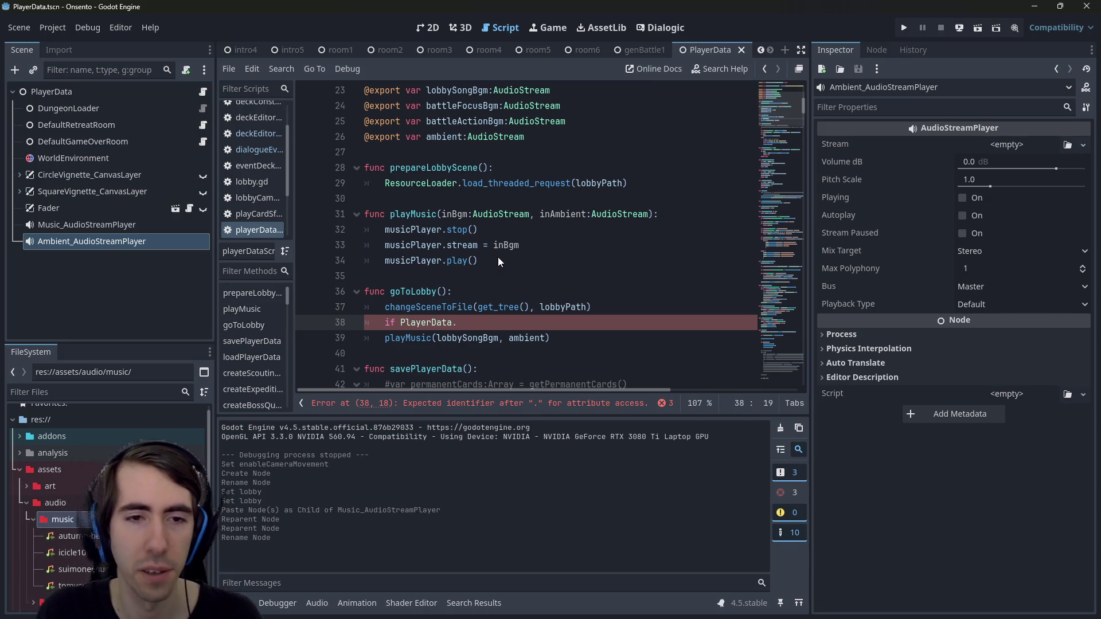
Complete the condition with getCompletedQuests() and search the project for its uses
{"action": "key", "text": "ctrl+space"}
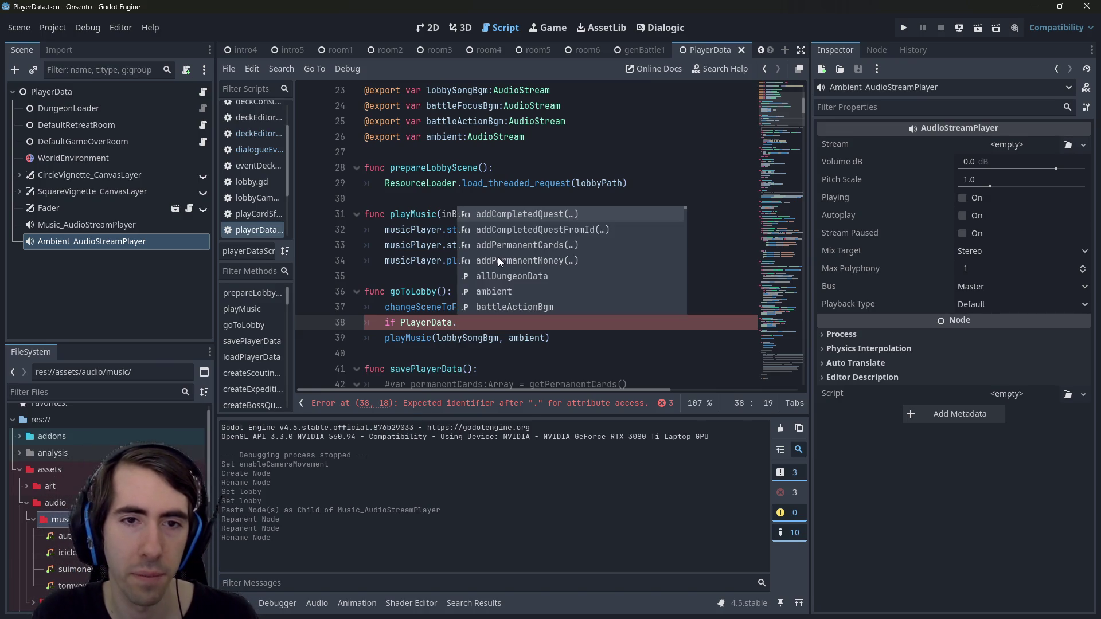
{"action": "type", "text": "completed"}
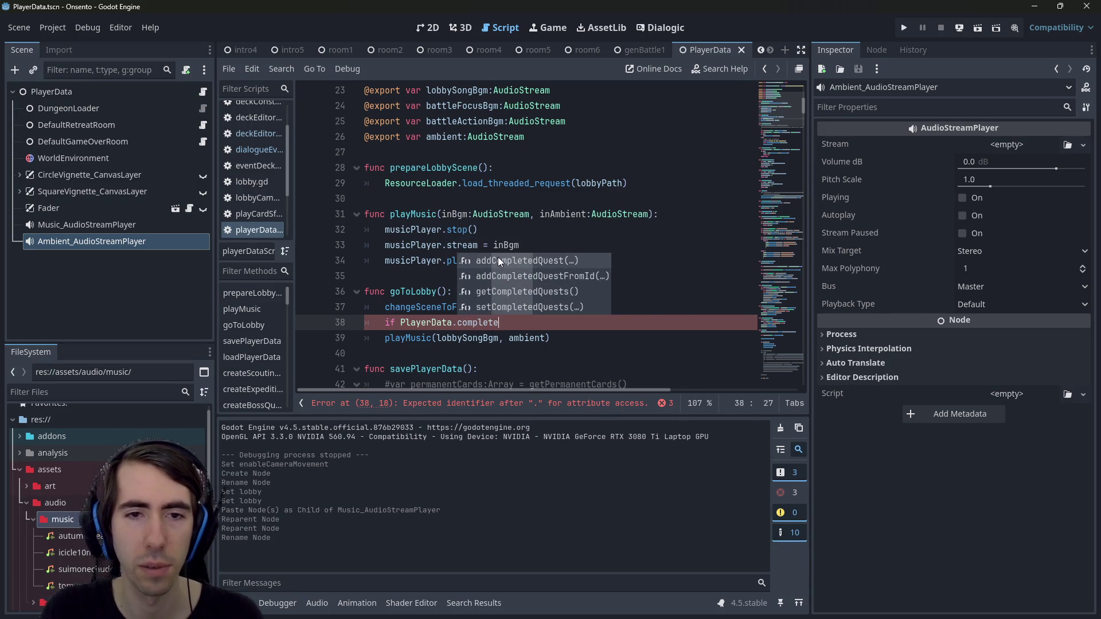
{"action": "key", "text": "Down"}
{"action": "key", "text": "Down"}
{"action": "key", "text": "Down"}
{"action": "key", "text": "Up"}
{"action": "key", "text": "Up"}
{"action": "key", "text": "Down"}
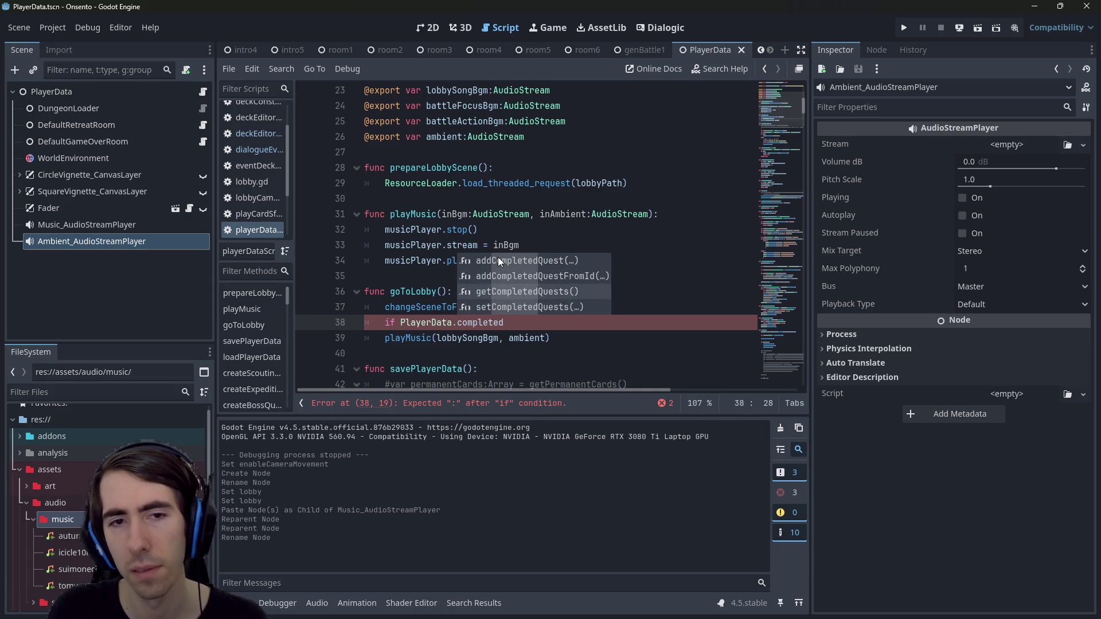
{"action": "key", "text": "Return"}
{"action": "key", "text": "ctrl+shift+Left"}
{"action": "key", "text": "ctrl+shift+Left"}
{"action": "key", "text": "ctrl+shift+f"}
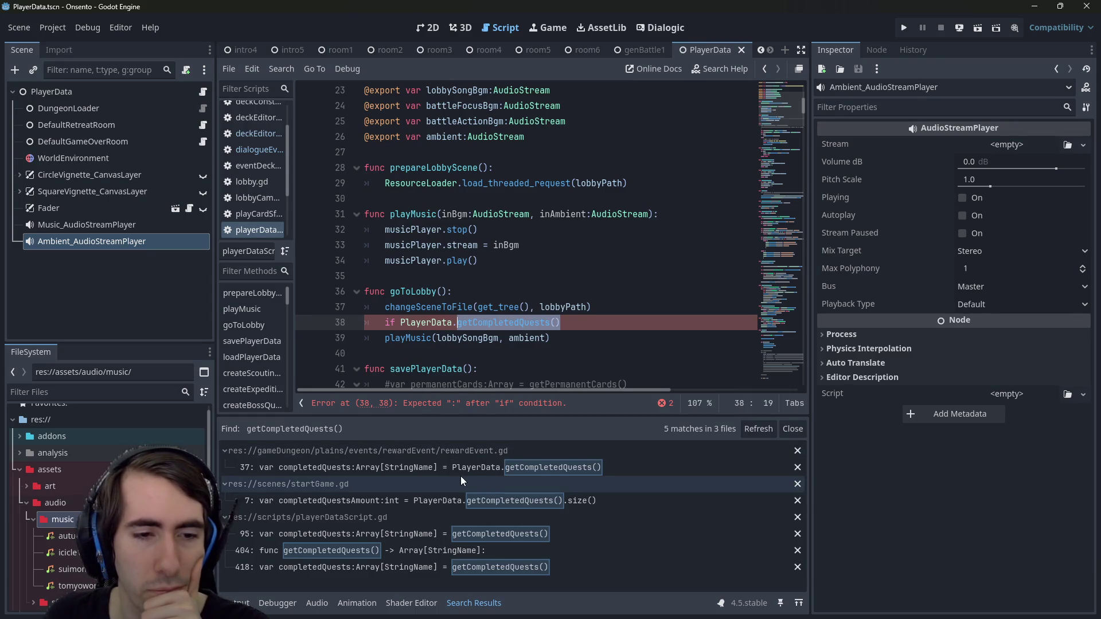
Open the rewardEvent.gd result and inspect the completedQuests assignment on line 37
{"action": "left_click", "coordinate": [440, 468]}
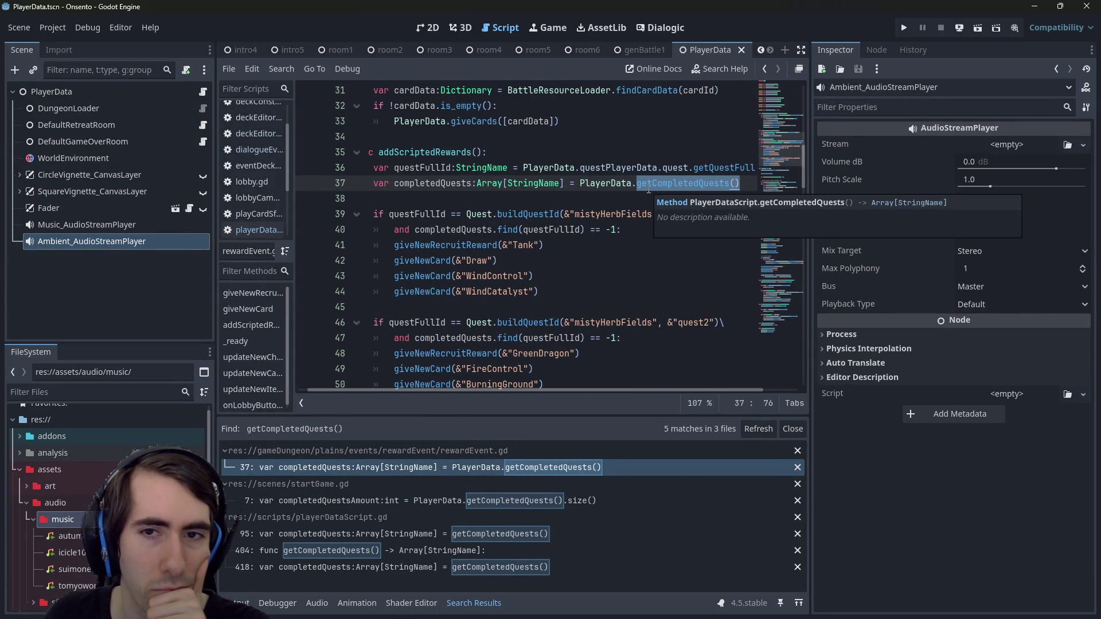
{"action": "double_click", "coordinate": [442, 183]}
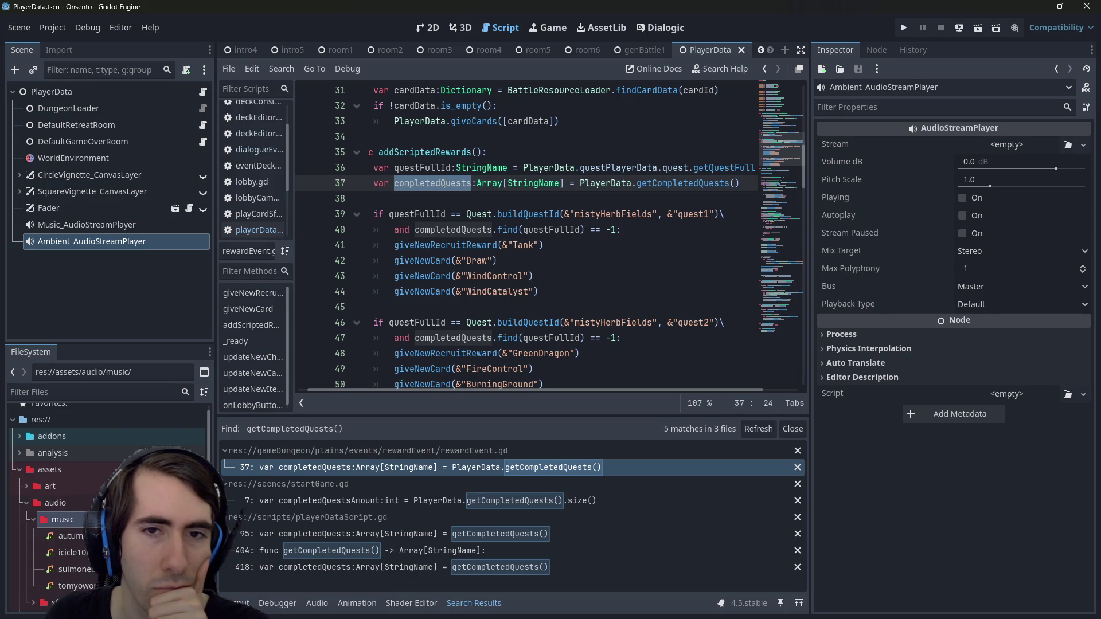
{"action": "scroll", "coordinate": [444, 184], "scroll_direction": "down", "scroll_amount": 2}
{"action": "scroll", "coordinate": [631, 185], "scroll_direction": "up", "scroll_amount": 2}
{"action": "left_click_drag", "start_coordinate": [745, 184], "coordinate": [371, 185]}
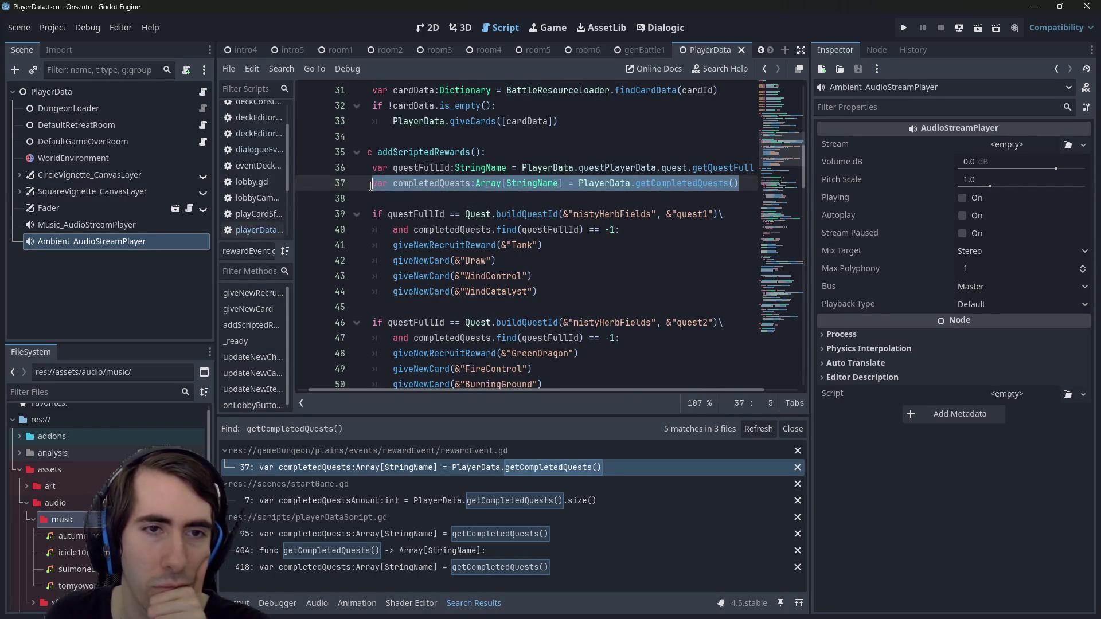
Jump to the getCompletedQuests definition in playerDataScript.gd and copy the whole function
{"action": "left_click", "coordinate": [675, 191], "text": "ctrl"}
{"action": "mouse_move", "coordinate": [502, 291]}
{"action": "left_mouse_down"}
{"action": "mouse_move", "coordinate": [436, 292]}
{"action": "mouse_move", "coordinate": [336, 250]}
{"action": "left_mouse_up"}
{"action": "key", "text": "ctrl+c"}
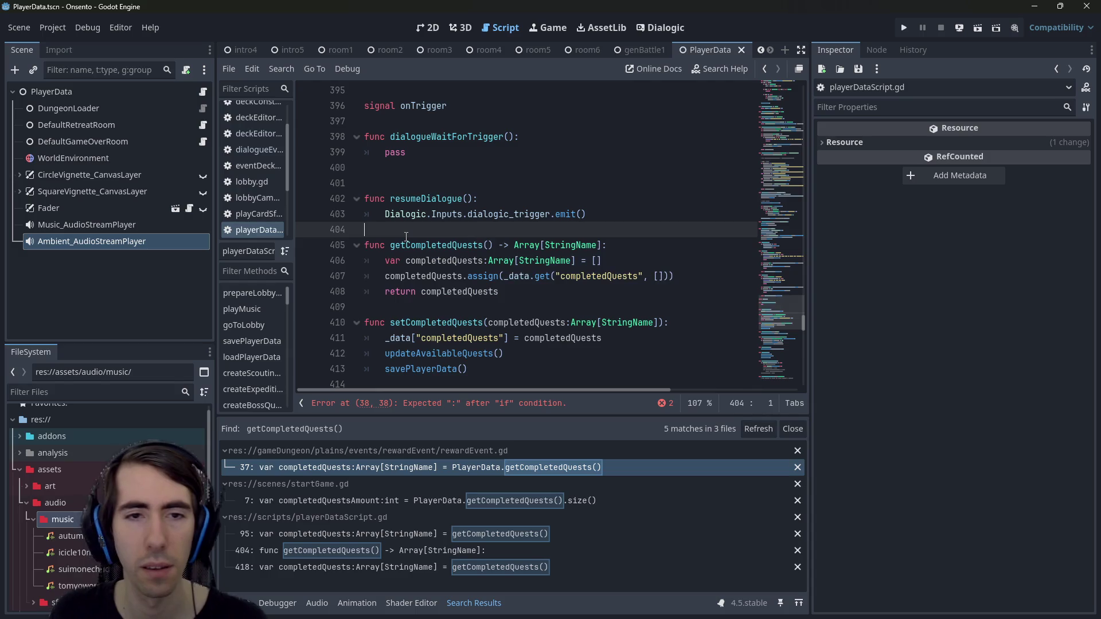
Paste a copy of the function and rename it hasCompletedQuest(quest:StringName) -> bool
{"action": "key", "text": "ctrl+v"}
{"action": "left_click", "coordinate": [406, 236]}
{"action": "double_click", "coordinate": [406, 237]}
{"action": "type", "text": "hasCompletedQuest"}
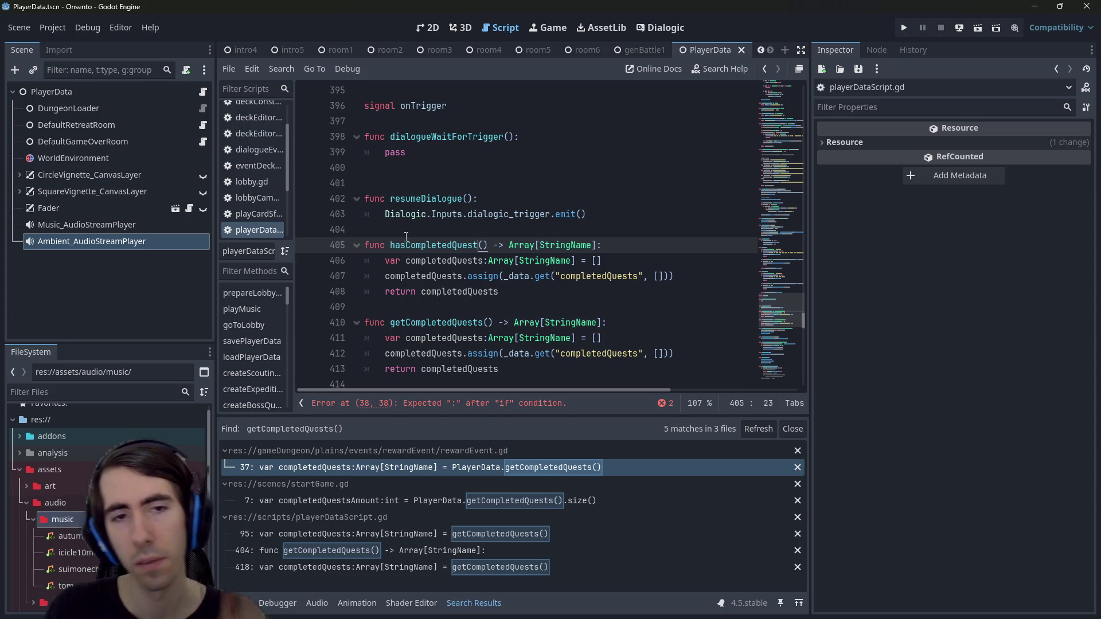
{"action": "key", "text": "Right"}
{"action": "type", "text": "quest:Quest"}
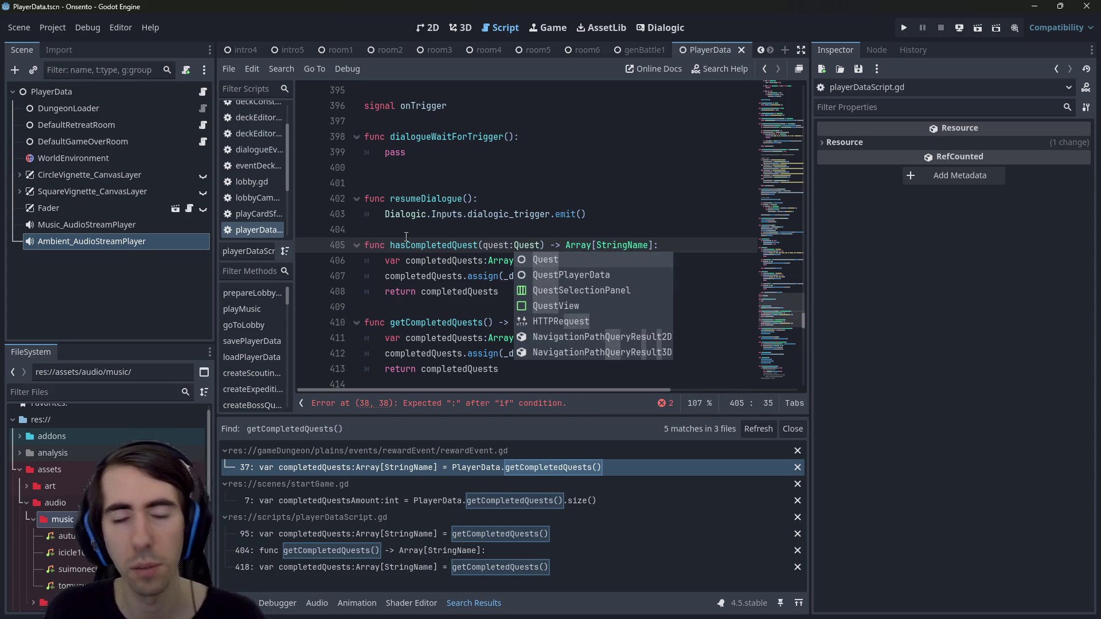
{"action": "key", "text": "BackSpace"}
{"action": "key", "text": "BackSpace"}
{"action": "key", "text": "BackSpace"}
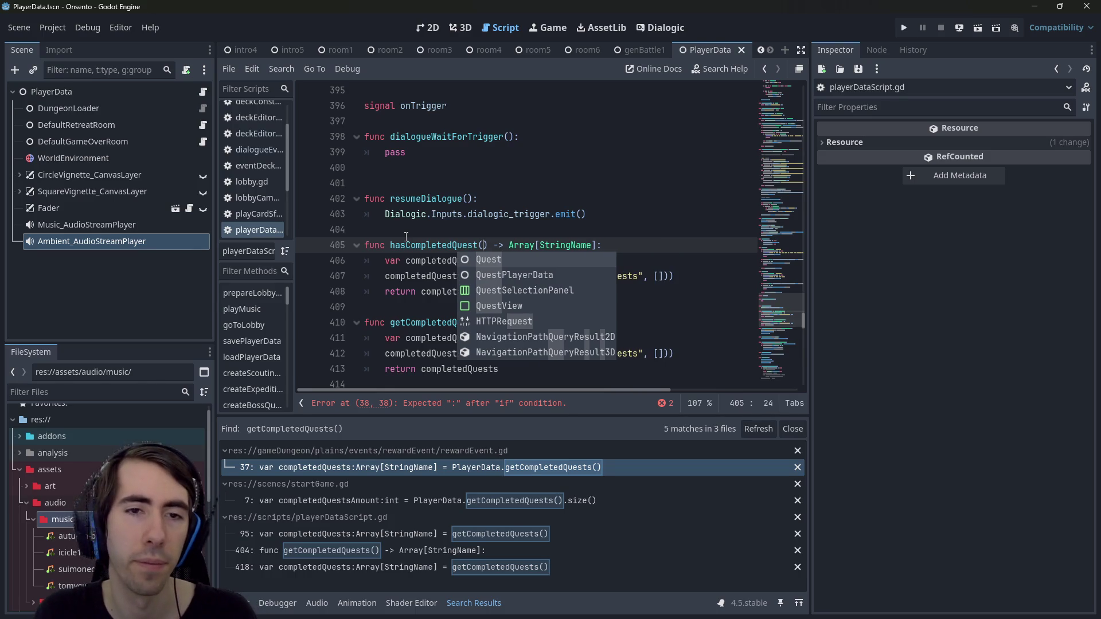
{"action": "type", "text": "quest"}
{"action": "key", "text": "Escape"}
{"action": "type", "text": ":StringName"}
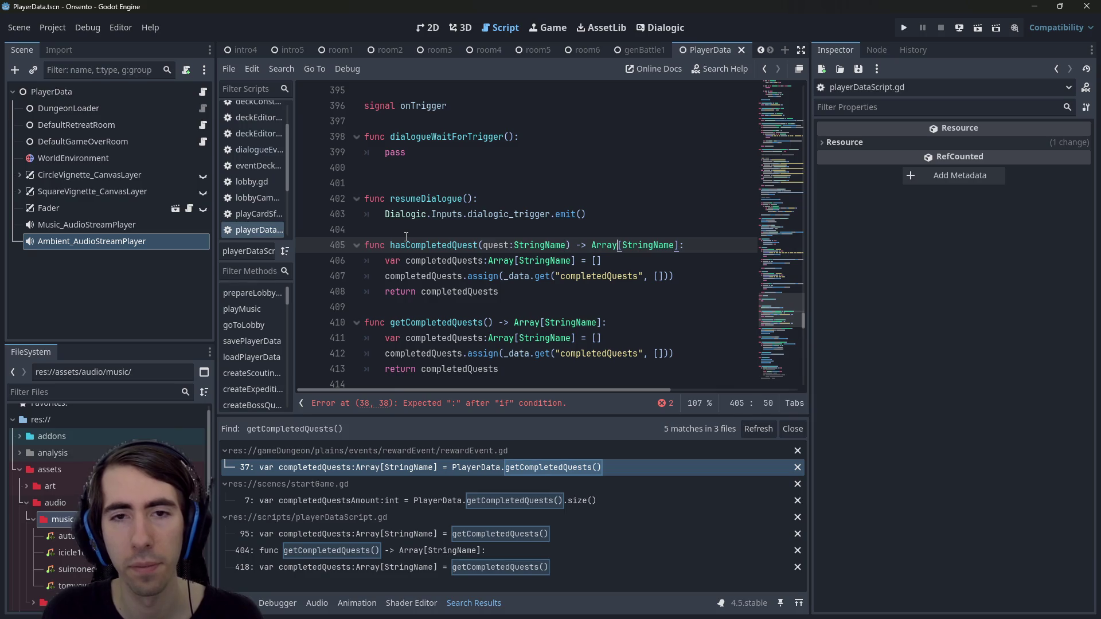
{"action": "key", "text": "ctrl+shift+Right"}
{"action": "key", "text": "ctrl+shift+Right"}
{"action": "key", "text": "ctrl+shift+Right"}
{"action": "key", "text": "BackSpace"}
{"action": "type", "text": "bool"}
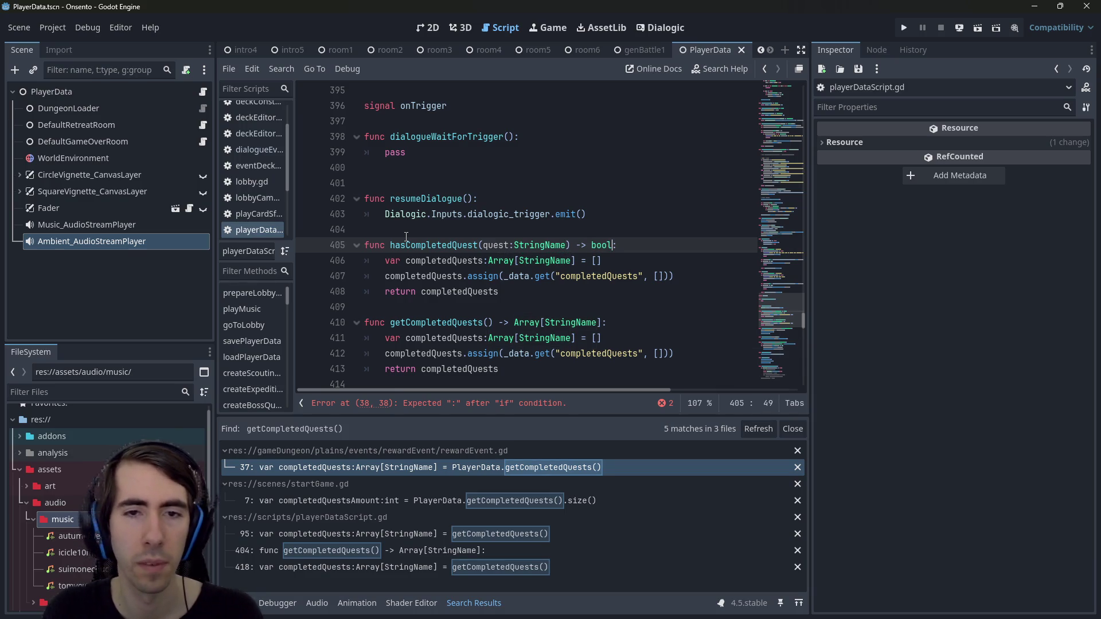
Make its body assign getCompletedQuests() and return completedQuests.find(quest) != -1
{"action": "key", "text": "Down"}
{"action": "key", "text": "Down"}
{"action": "key", "text": "Down"}
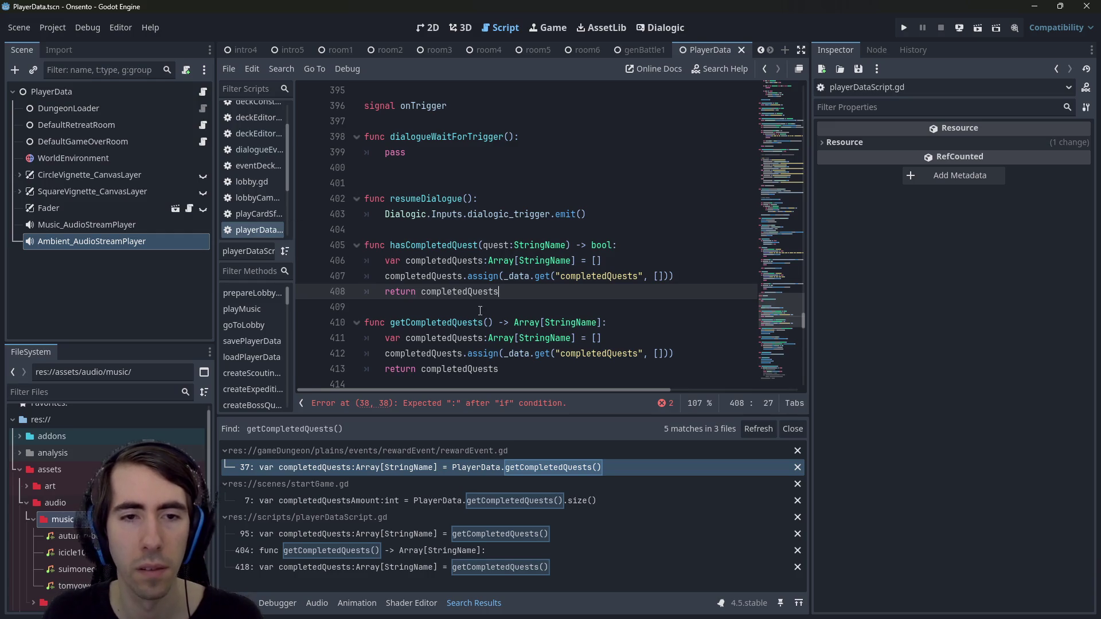
{"action": "left_click_drag", "start_coordinate": [516, 322], "coordinate": [606, 322]}
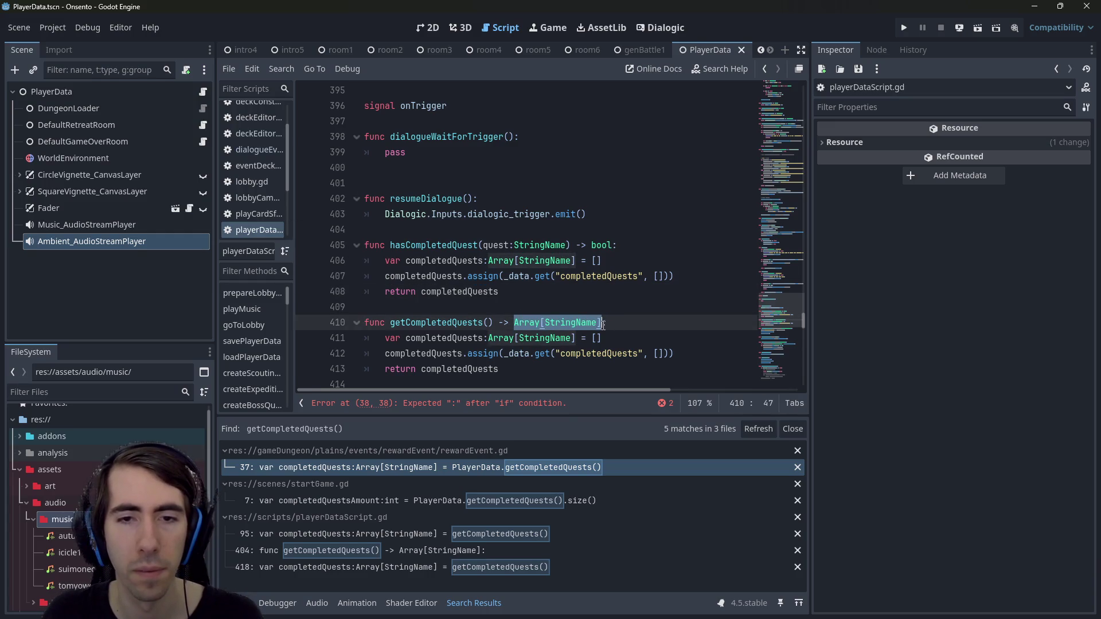
{"action": "left_click", "coordinate": [644, 242]}
{"action": "key", "text": "Return"}
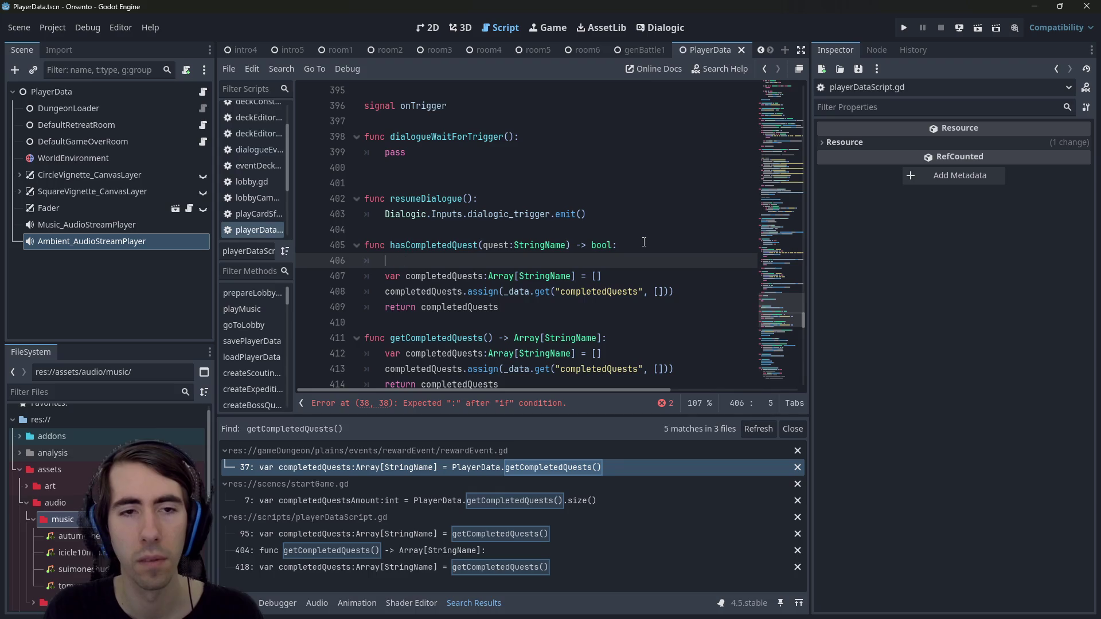
{"action": "key", "text": "BackSpace"}
{"action": "key", "text": "BackSpace"}
{"action": "double_click", "coordinate": [436, 322]}
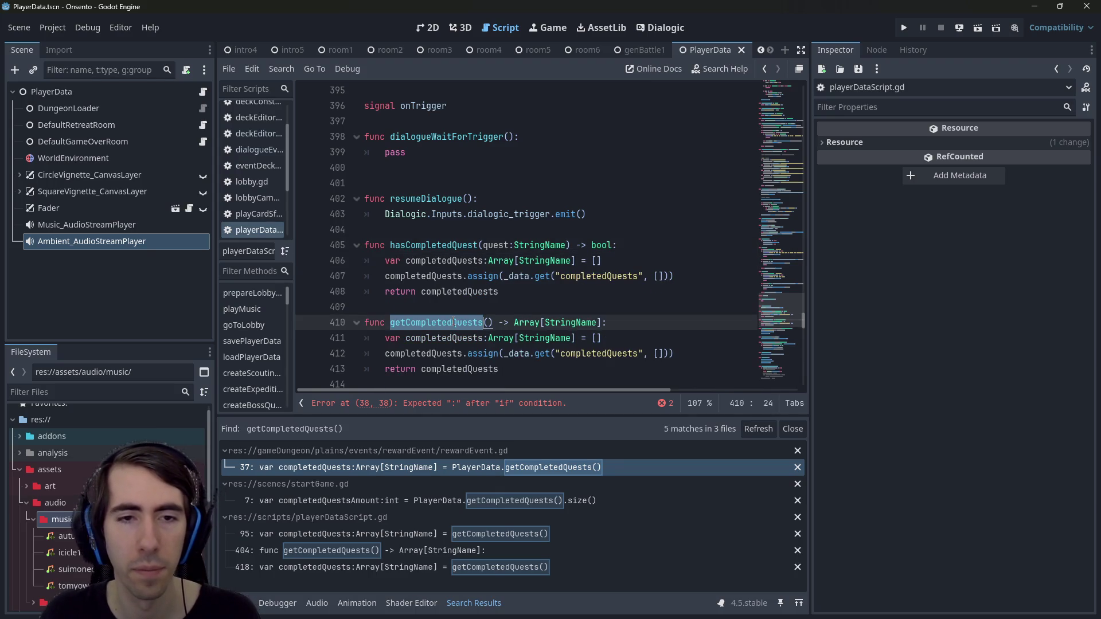
{"action": "left_click_drag", "start_coordinate": [504, 292], "coordinate": [590, 261]}
{"action": "type", "text": "getCompletedQuests()"}
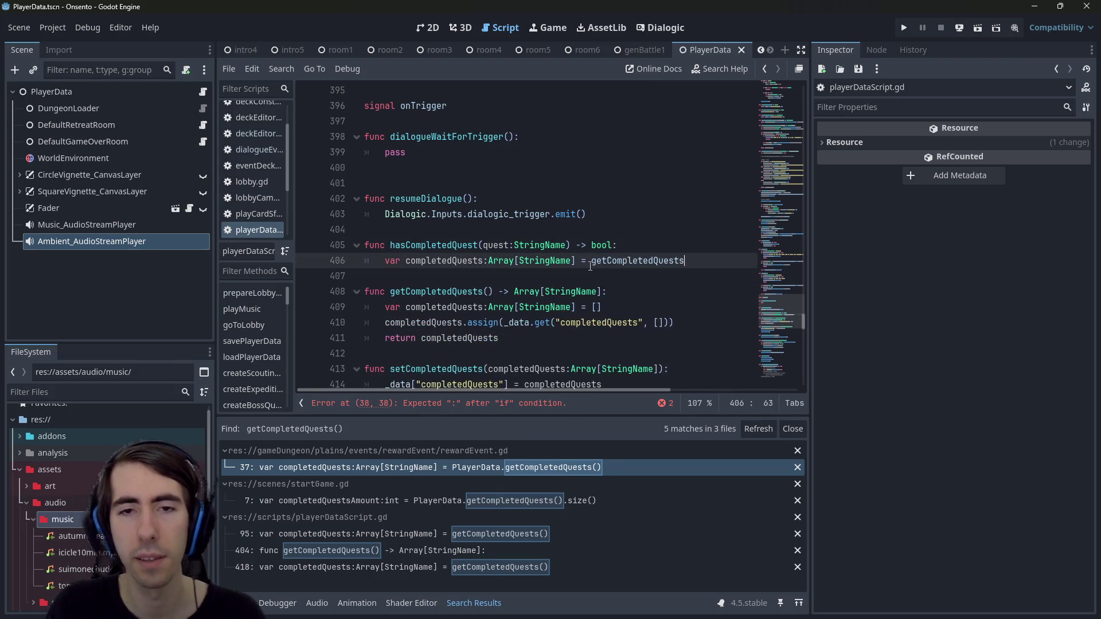
{"action": "key", "text": "Return"}
{"action": "key", "text": "Up"}
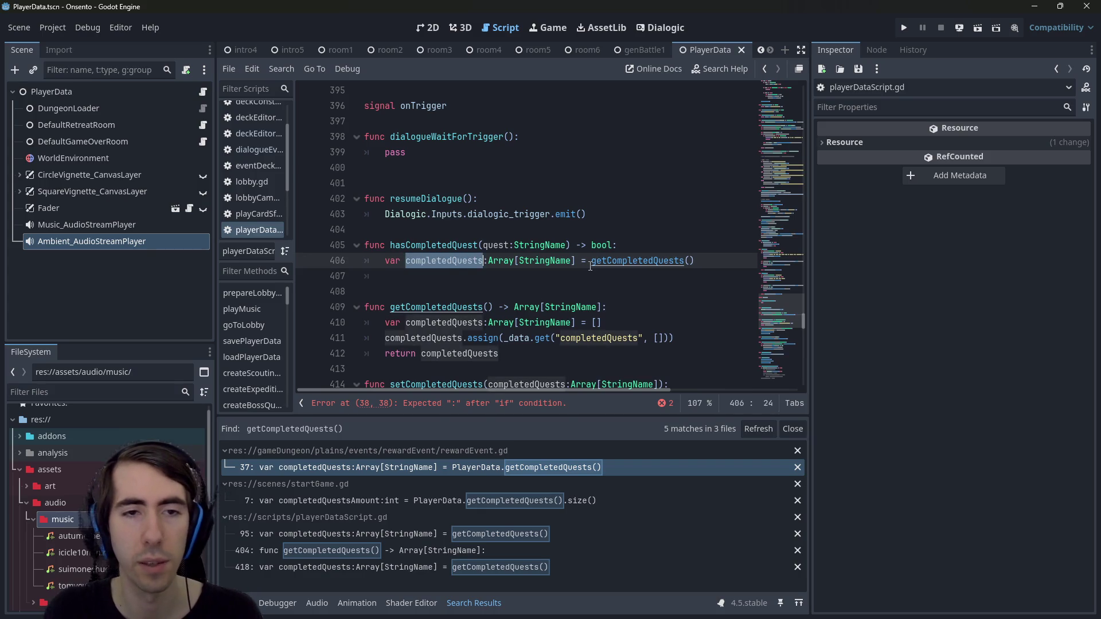
{"action": "key", "text": "Down"}
{"action": "type", "text": "return completedQuests"}
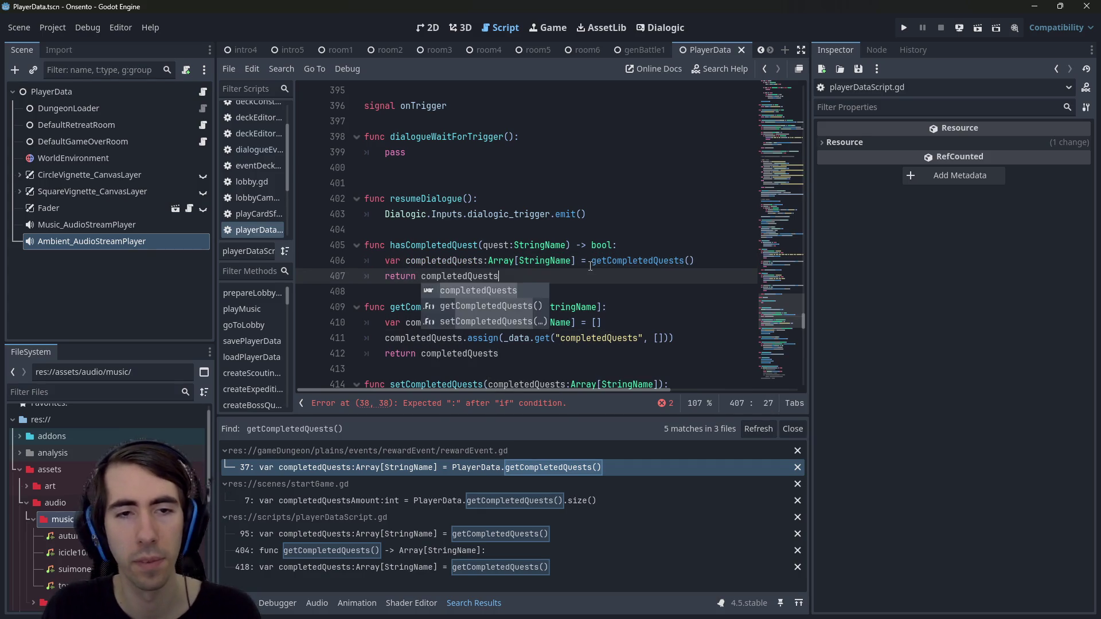
{"action": "type", "text": ".find(quest) != -"}
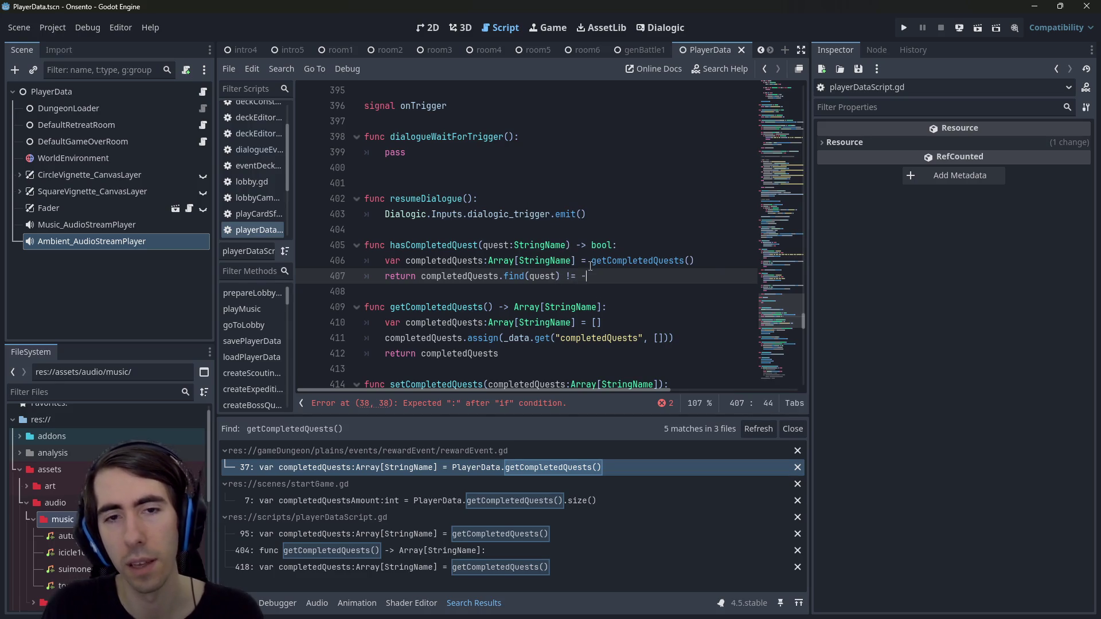
{"action": "type", "text": "1"}
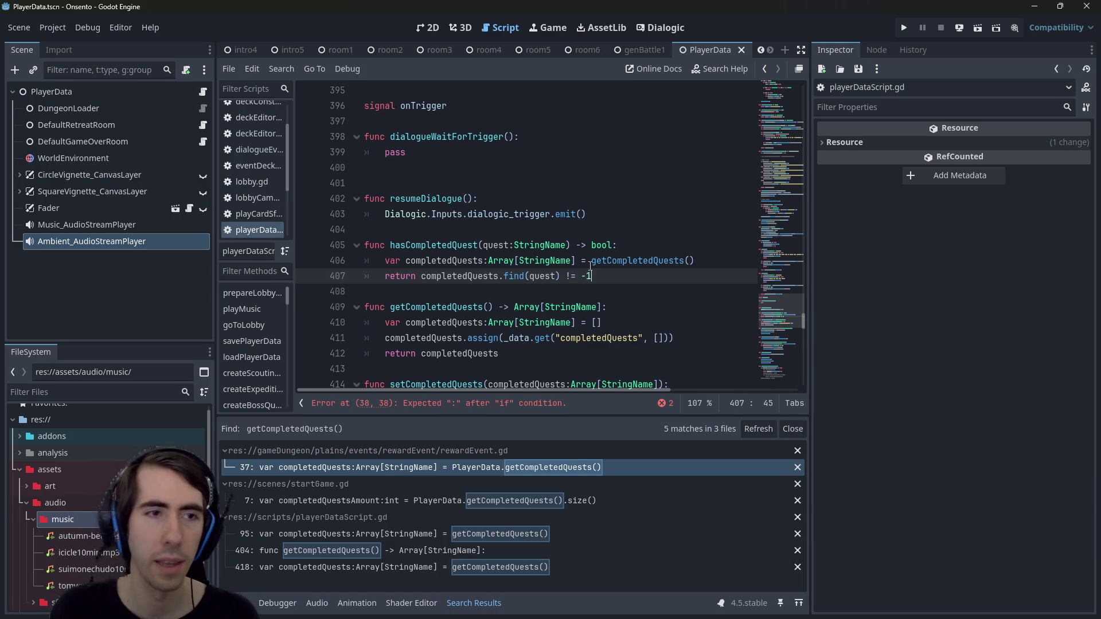
{"action": "key", "text": "alt+Left"}
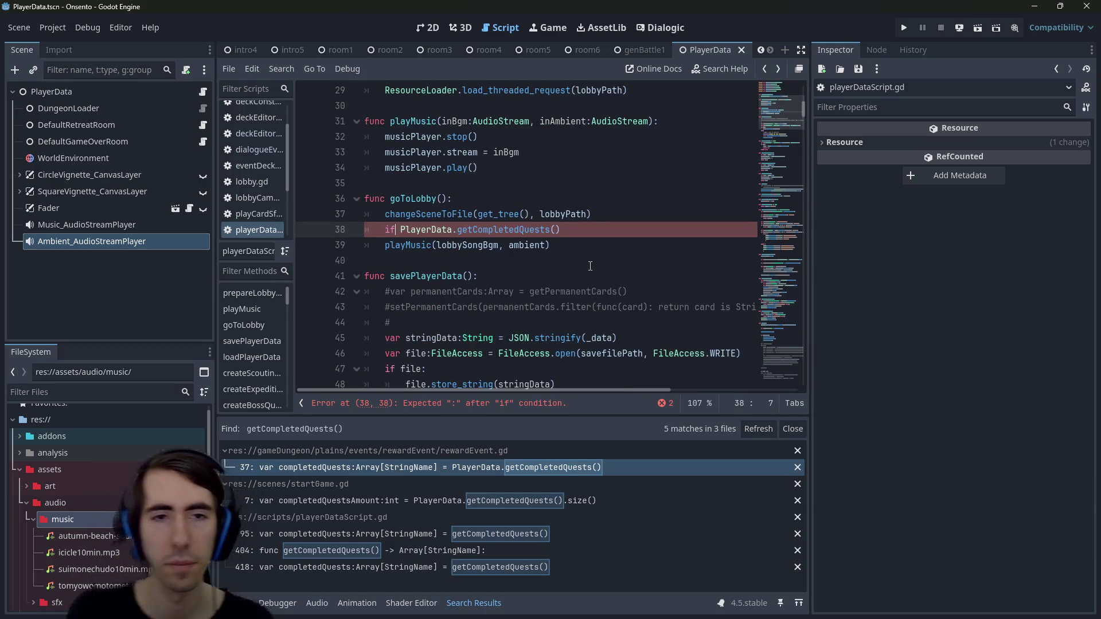
Remove getCompletedQuests from the if condition and save the script
{"action": "key", "text": "ctrl+BackSpace"}
{"action": "type", "text": "hascom"}
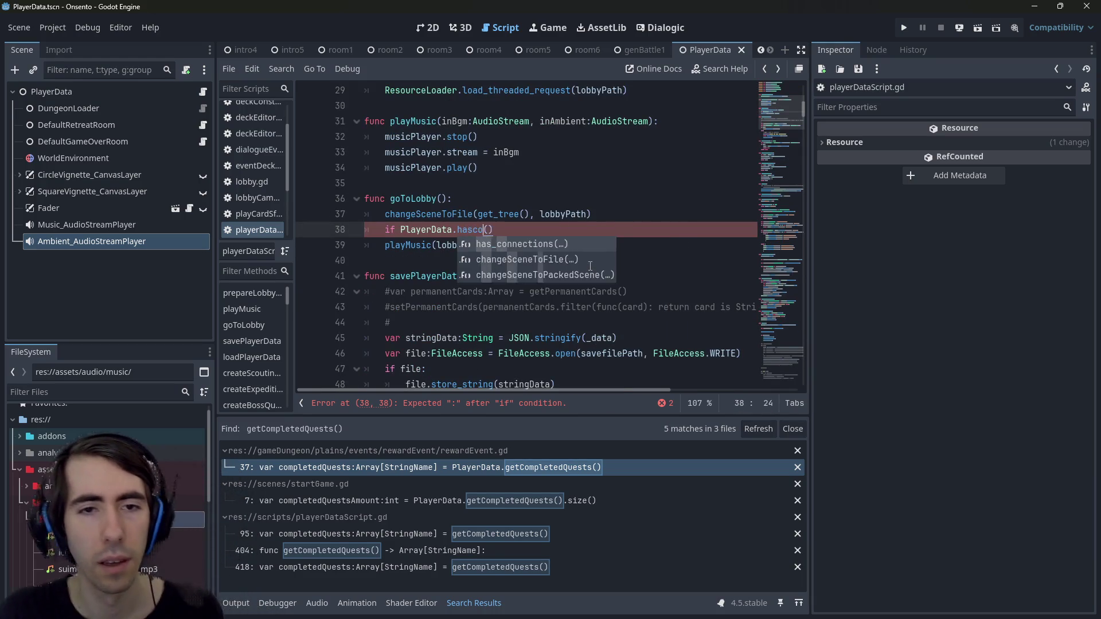
{"action": "key", "text": "BackSpace"}
{"action": "key", "text": "BackSpace"}
{"action": "key", "text": "BackSpace"}
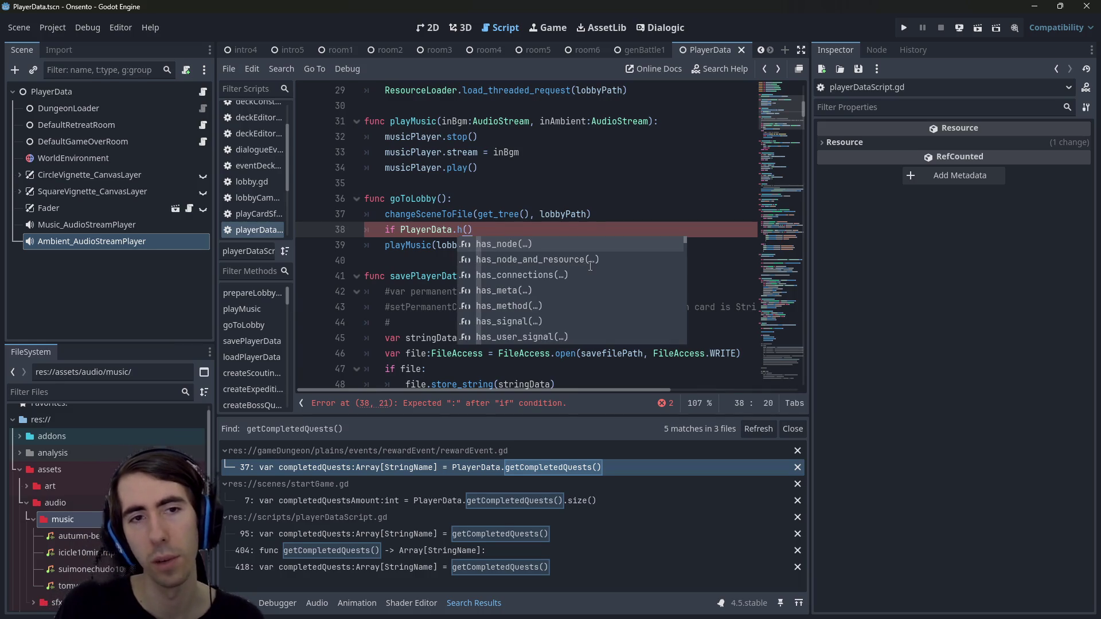
{"action": "key", "text": "BackSpace"}
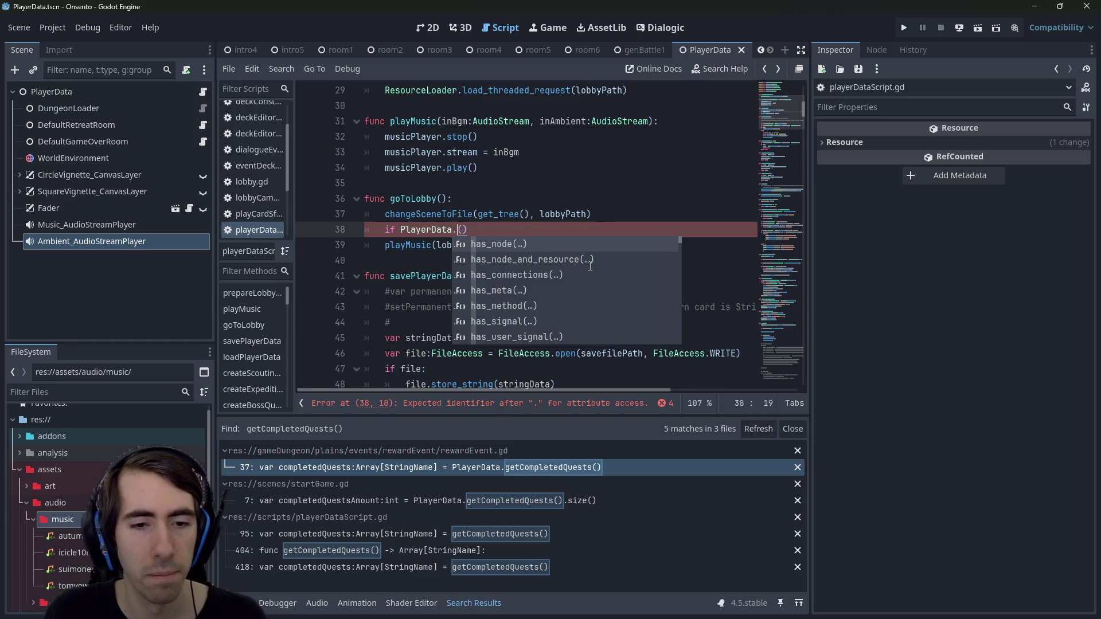
{"action": "key", "text": "BackSpace"}
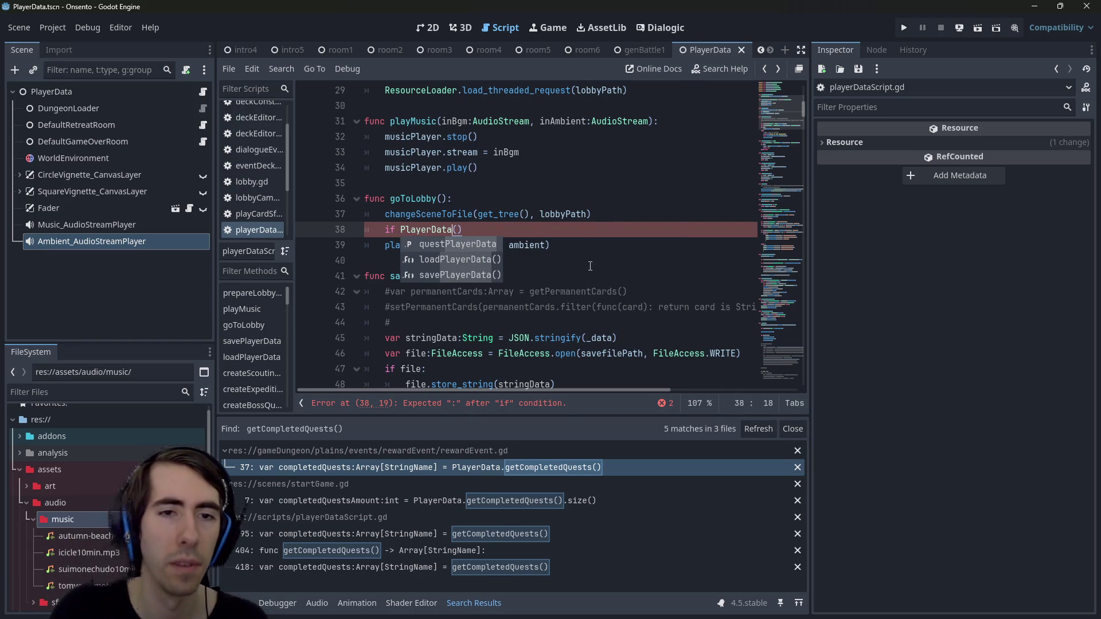
{"action": "key", "text": "ctrl+k"}
{"action": "key", "text": "ctrl+s"}
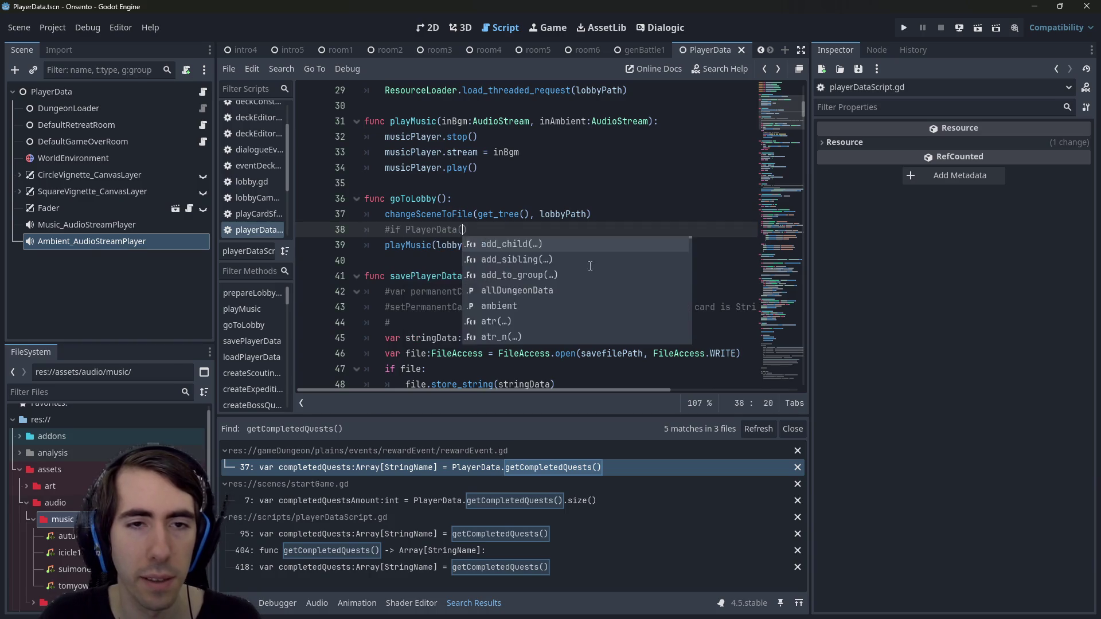
{"action": "key", "text": "End"}
{"action": "key", "text": "ctrl+k"}
Make the if condition call PlayerData.hasCompletedQuest(&"")
{"action": "key", "text": "Left"}
{"action": "key", "text": "Left"}
{"action": "type", "text": ".hascom"}
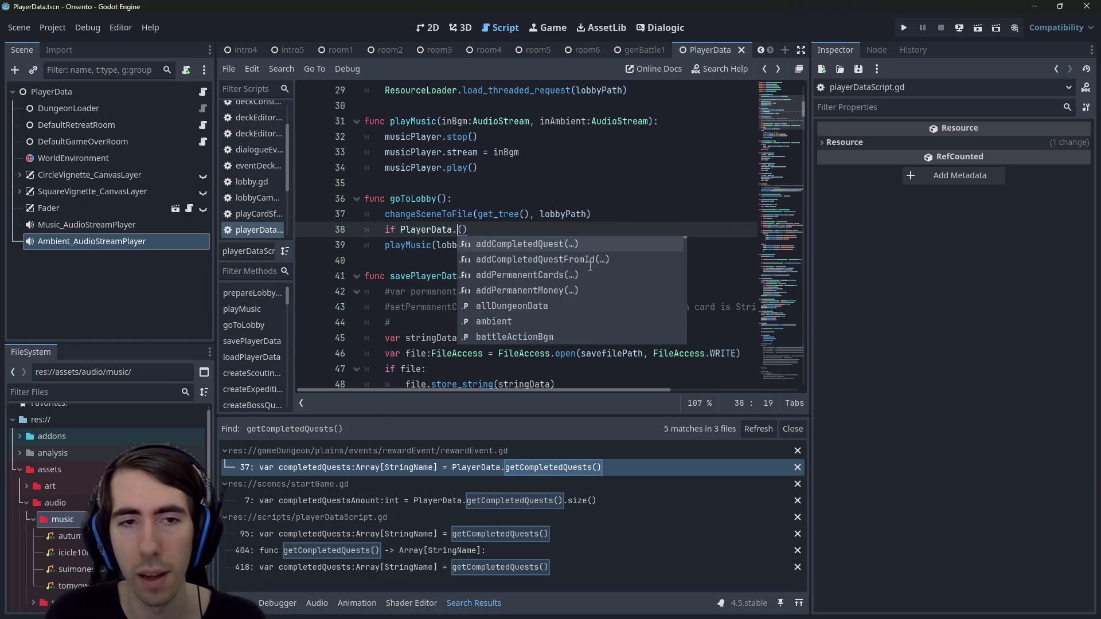
{"action": "key", "text": "Return"}
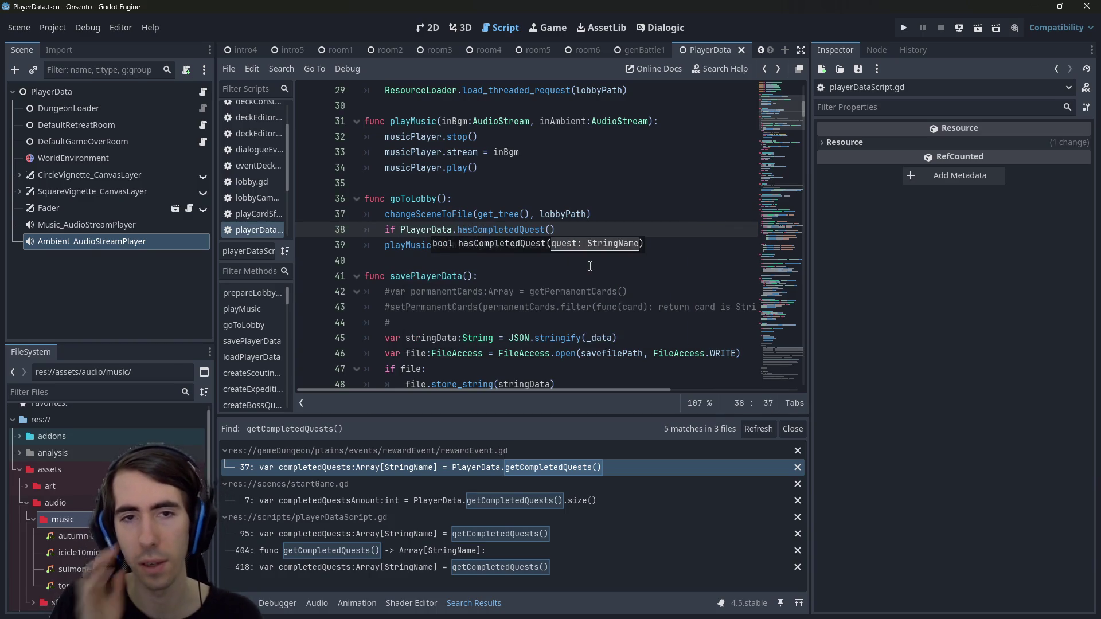
{"action": "type", "text": "&\""}
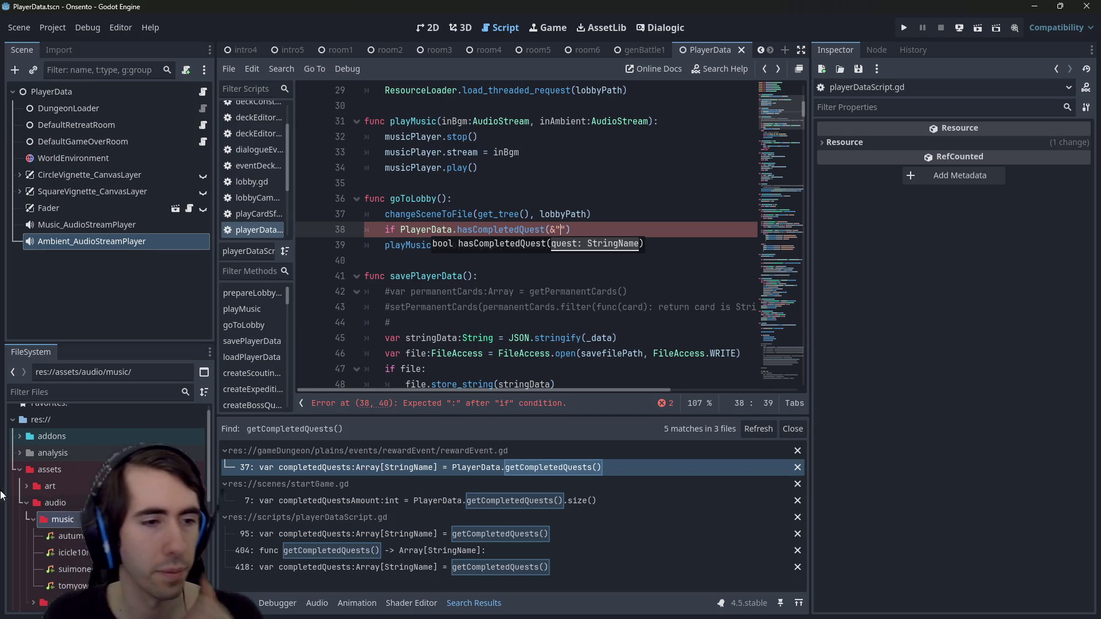
{"action": "left_click", "coordinate": [72, 476]}
Expand the assets and gameplay folders in the FileSystem dock
{"action": "double_click", "coordinate": [71, 476]}
{"action": "scroll", "coordinate": [80, 501], "scroll_direction": "down", "scroll_amount": 2}
{"action": "scroll", "coordinate": [74, 463], "scroll_direction": "up", "scroll_amount": 3}
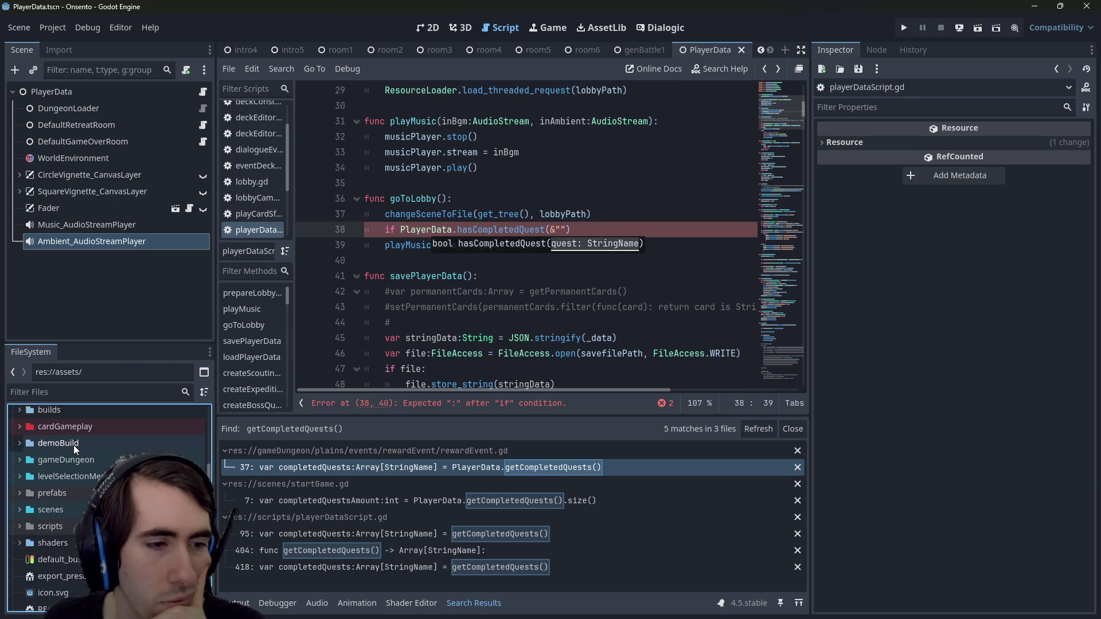
{"action": "left_click", "coordinate": [70, 496]}
{"action": "double_click", "coordinate": [64, 482]}
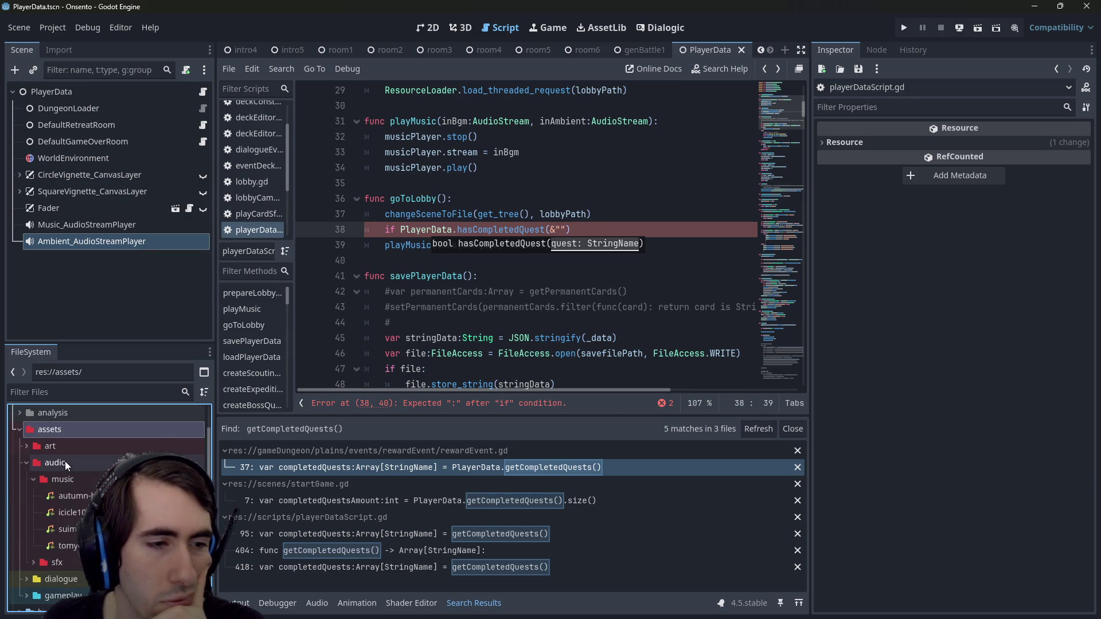
{"action": "scroll", "coordinate": [65, 461], "scroll_direction": "down", "scroll_amount": 3}
{"action": "left_click", "coordinate": [66, 492]}
{"action": "double_click", "coordinate": [67, 492]}
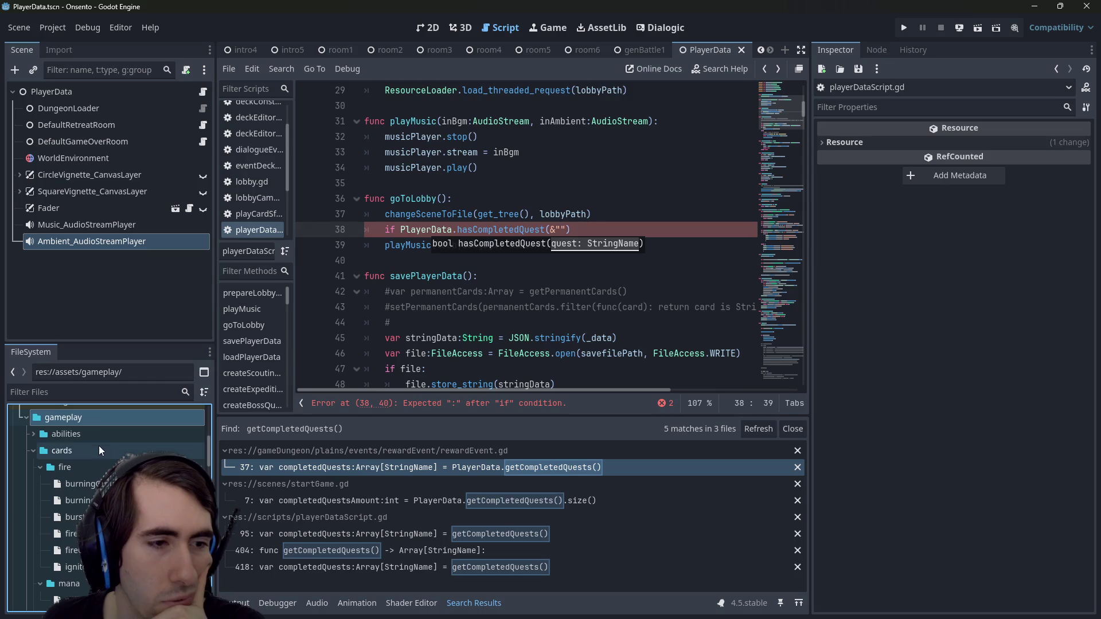
Open hardShortGenQuest.json from the quests/mistyHerbFields folder
{"action": "scroll", "coordinate": [94, 452], "scroll_direction": "down", "scroll_amount": 5}
{"action": "scroll", "coordinate": [89, 470], "scroll_direction": "up", "scroll_amount": 5}
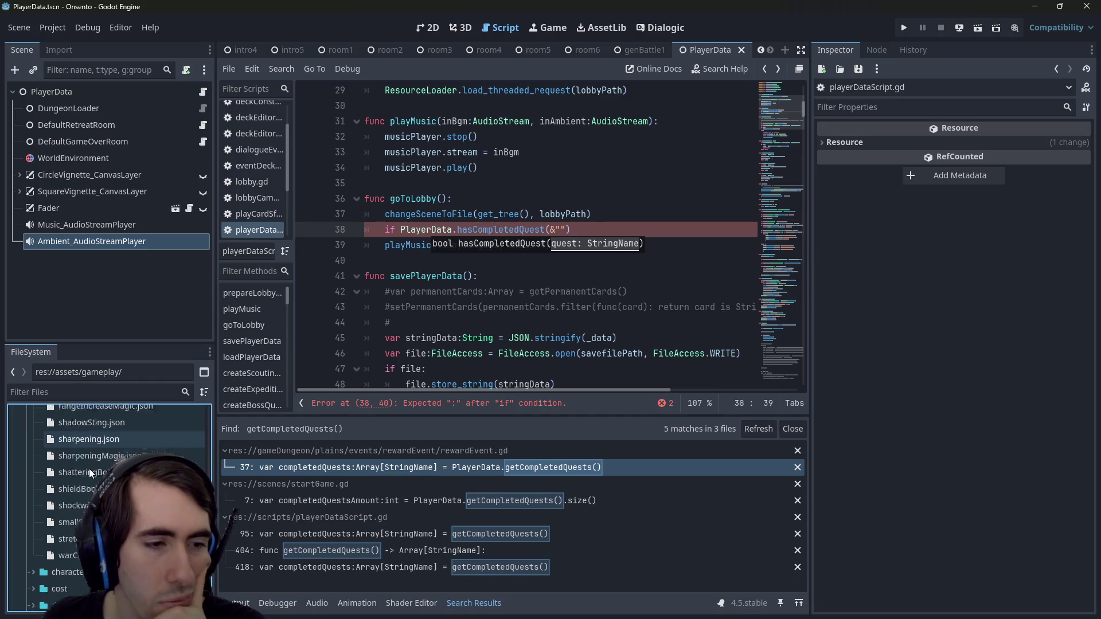
{"action": "double_click", "coordinate": [63, 502]}
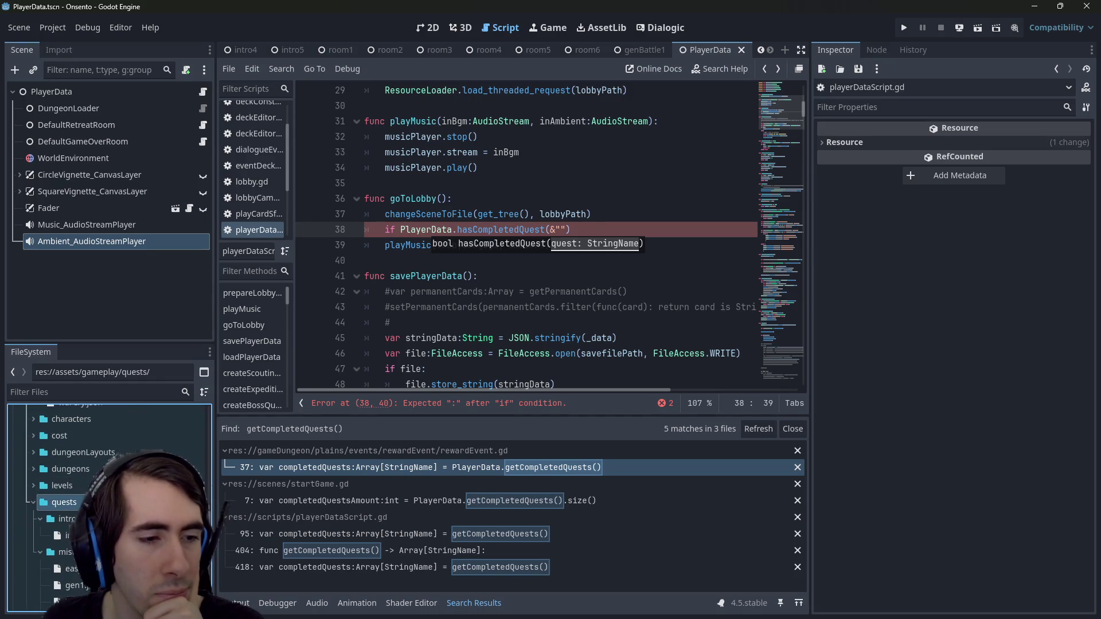
{"action": "scroll", "coordinate": [63, 502], "scroll_direction": "down", "scroll_amount": 3}
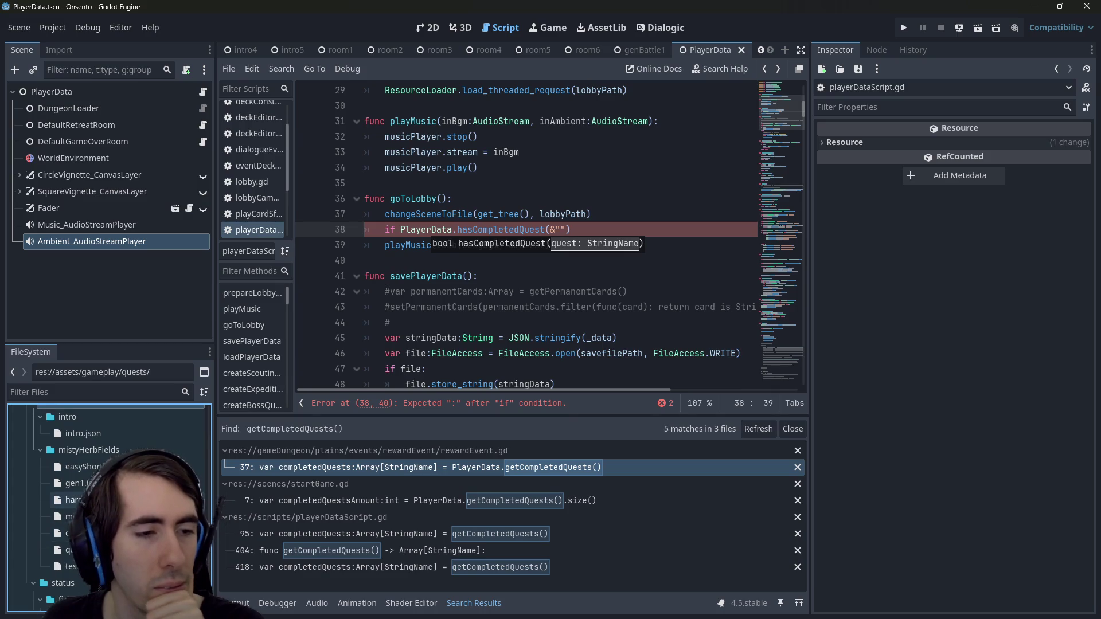
{"action": "double_click", "coordinate": [74, 500]}
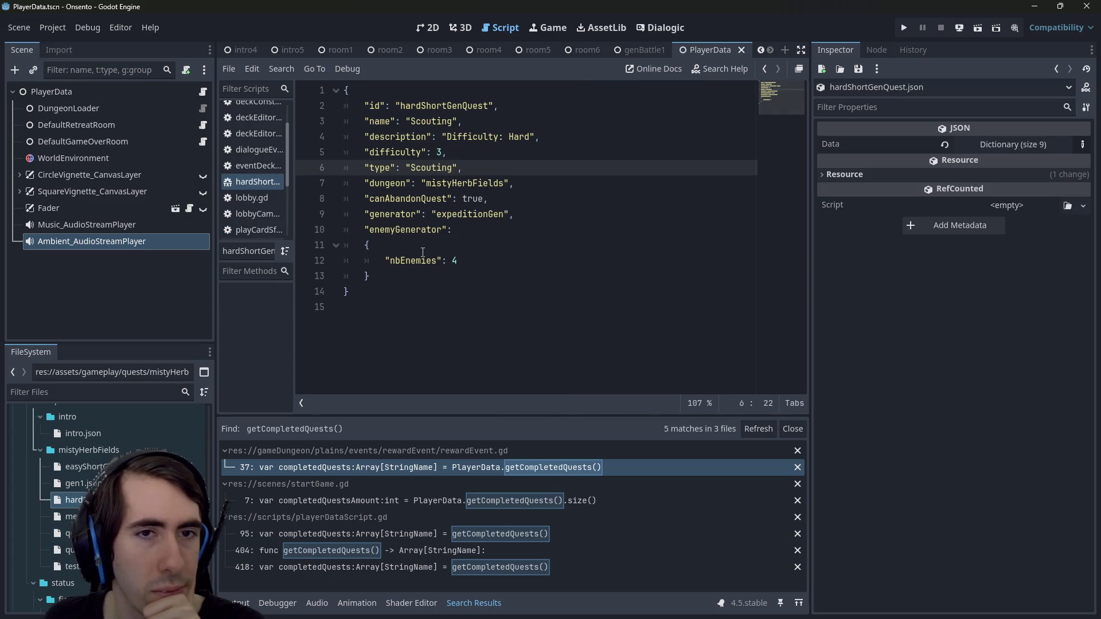
Copy the mistyHerbFields folder name from the FileSystem dock
{"action": "left_click", "coordinate": [413, 329]}
{"action": "right_click", "coordinate": [150, 500]}
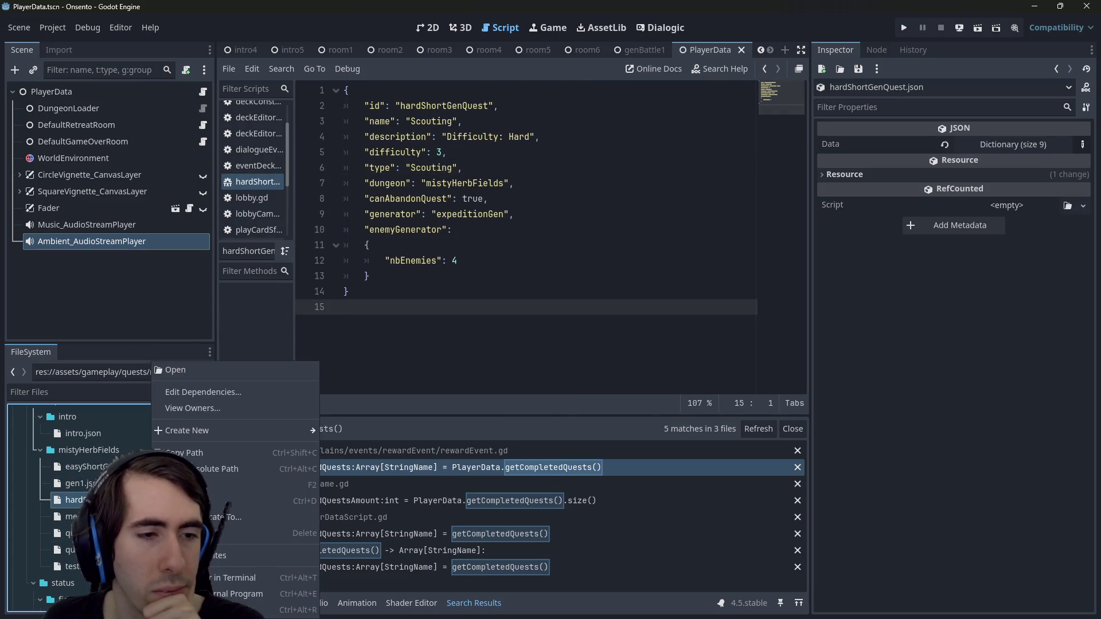
{"action": "left_click", "coordinate": [172, 453]}
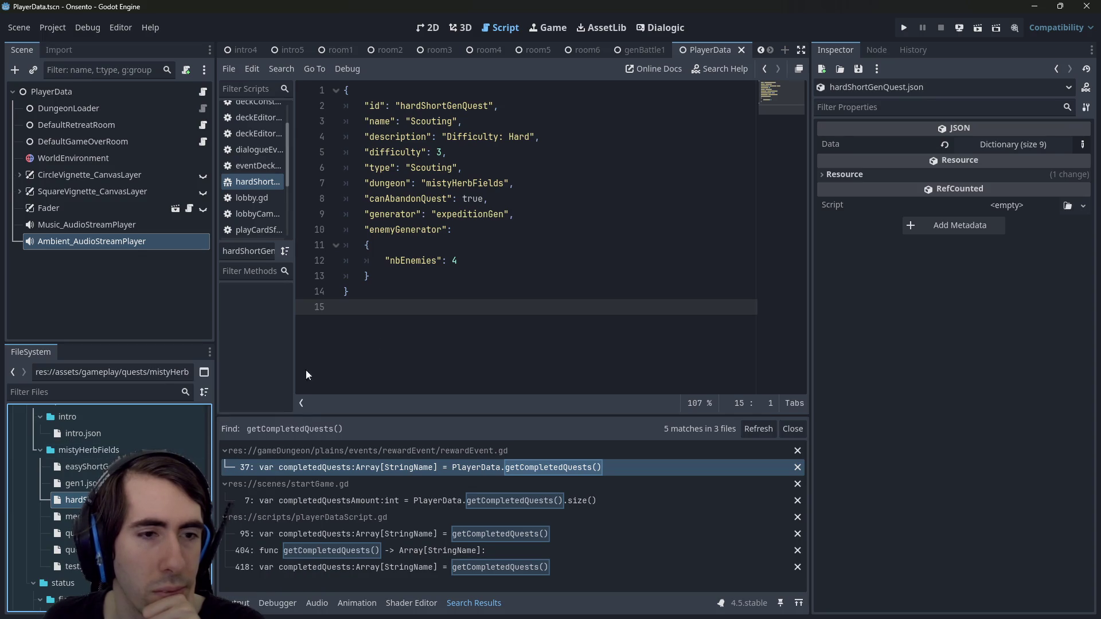
{"action": "right_click", "coordinate": [132, 500]}
{"action": "left_click", "coordinate": [461, 322]}
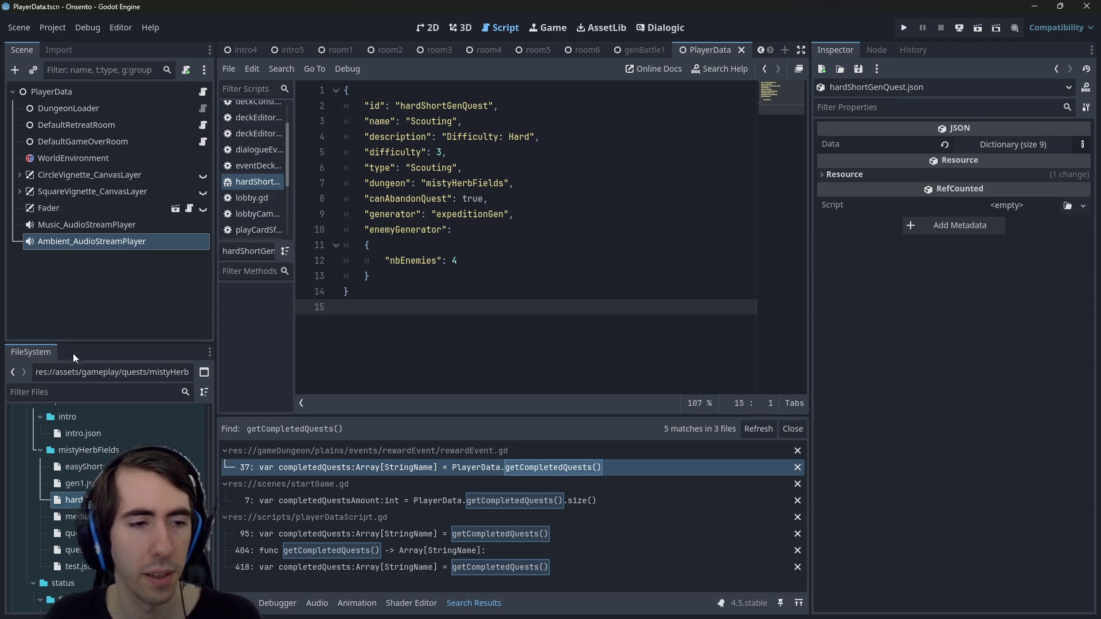
{"action": "left_click", "coordinate": [140, 450]}
Paste "mistyHerbFields" into the hasCompletedQuest quotes on line 38 of the PlayerData script
{"action": "left_click", "coordinate": [311, 383]}
{"action": "key", "text": "alt+Left"}
{"action": "type", "text": "mistyHerbFields"}
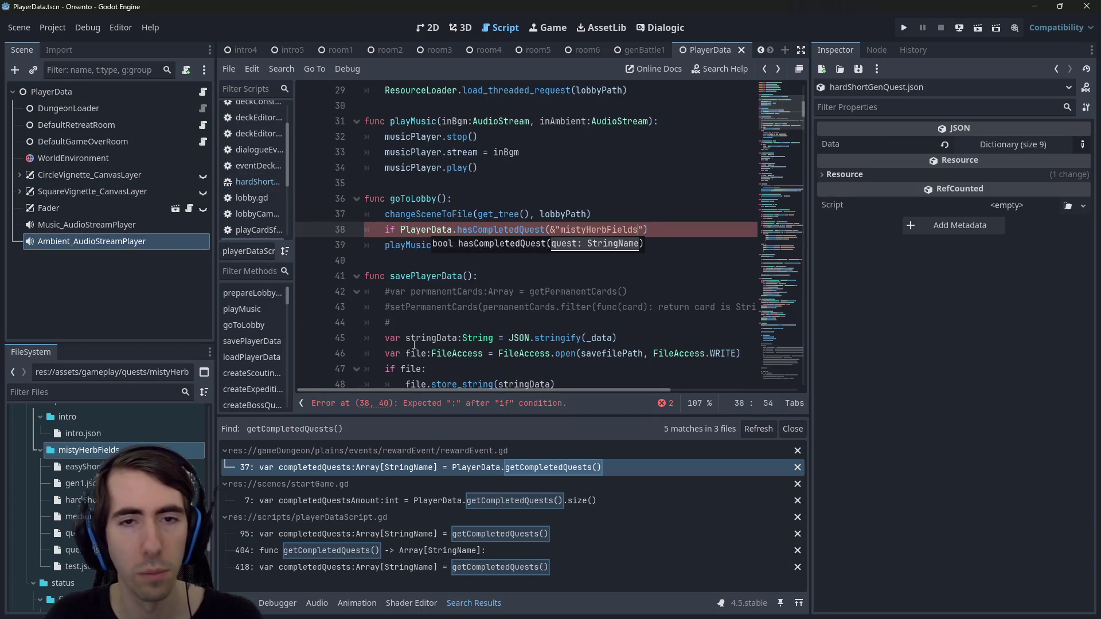
{"action": "key", "text": "alt+Right"}
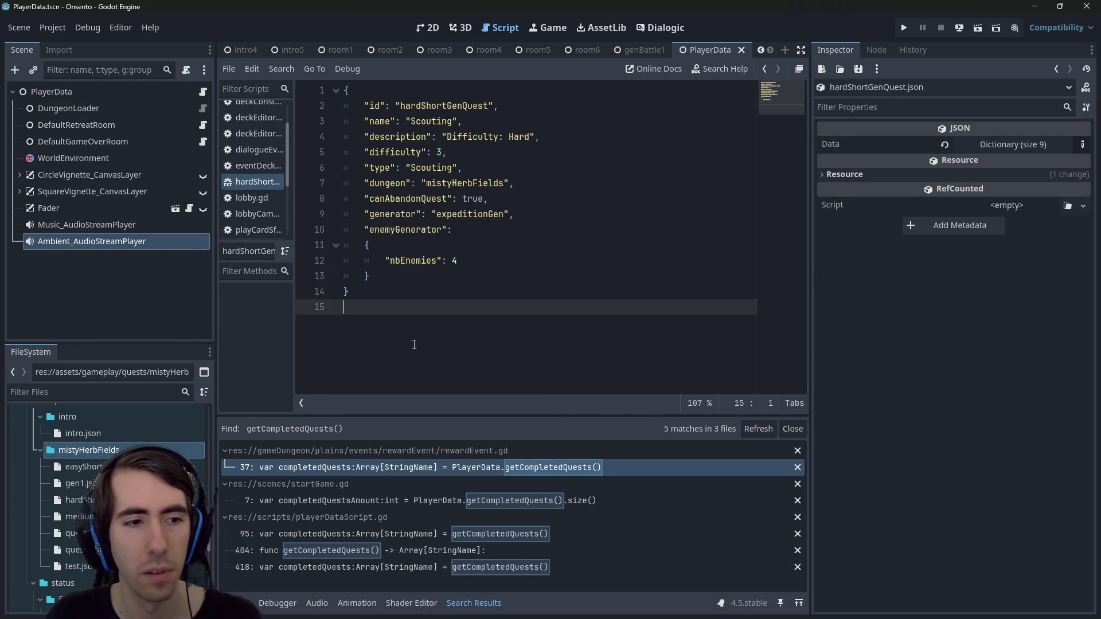
{"action": "left_click", "coordinate": [73, 500]}
{"action": "key", "text": "F2"}
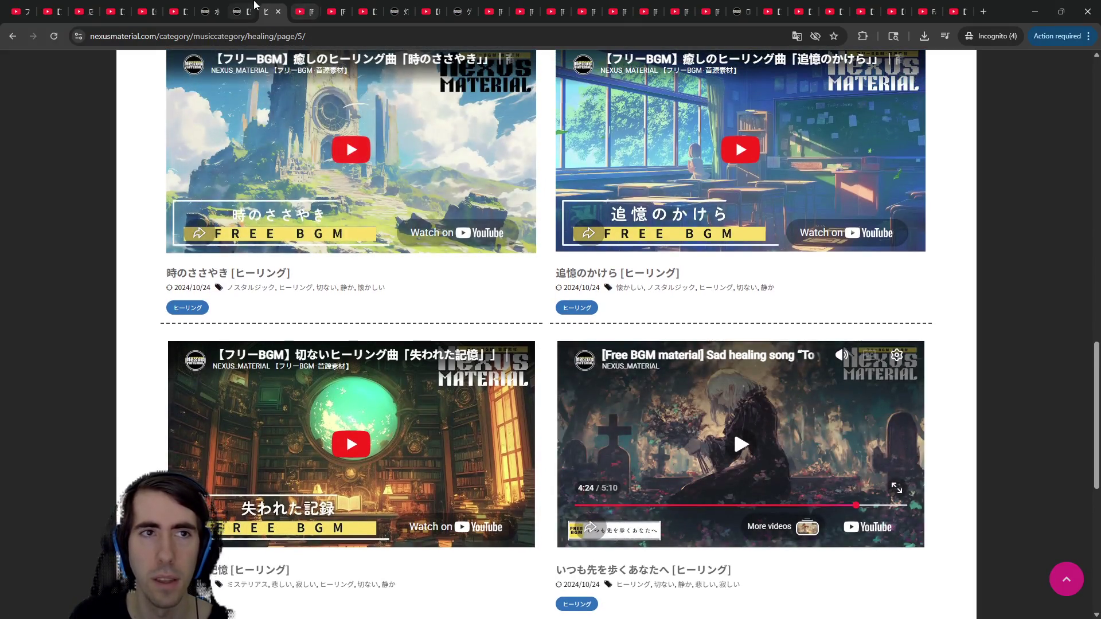
Open the 灯明を求めて song page on Nexus Material and scroll to its video
{"action": "left_click", "coordinate": [234, 8]}
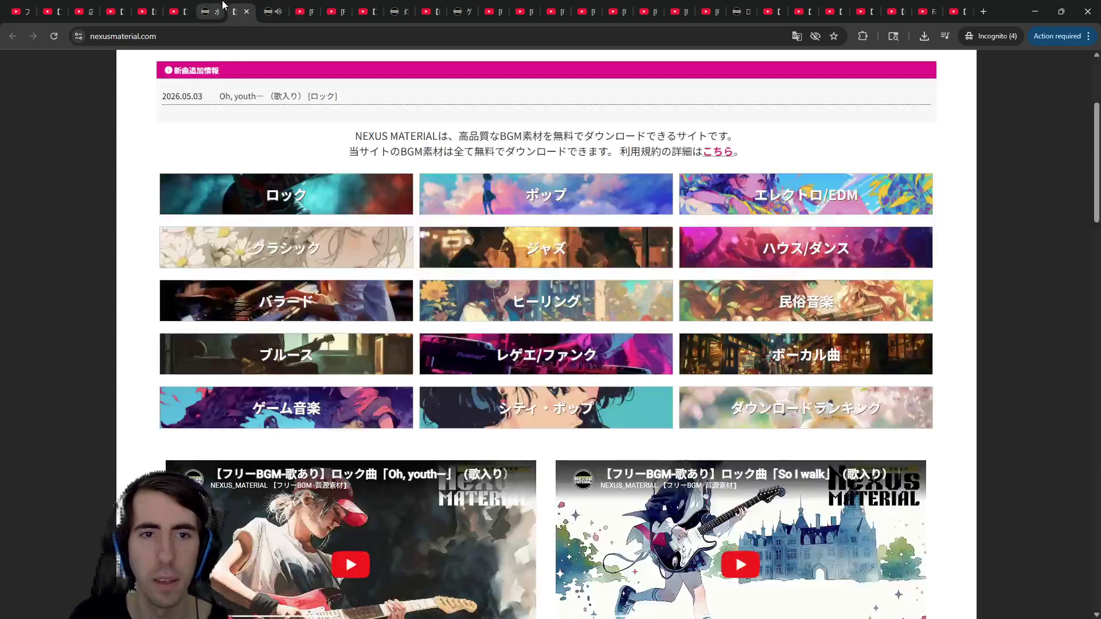
{"action": "scroll", "coordinate": [351, 276], "scroll_direction": "down", "scroll_amount": 5}
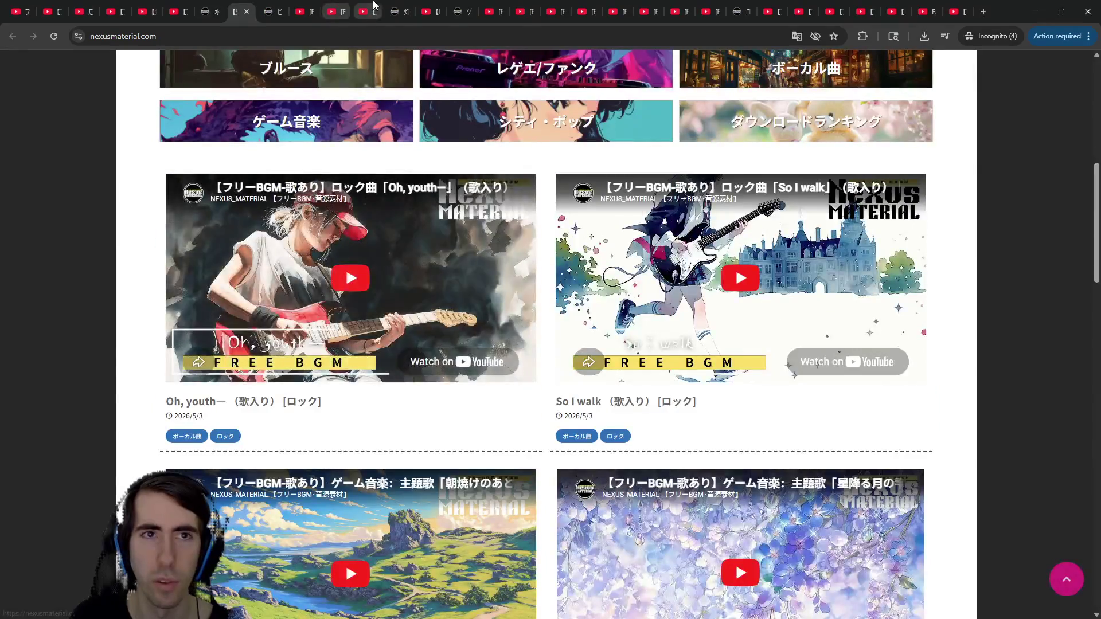
{"action": "left_click", "coordinate": [395, 9]}
{"action": "scroll", "coordinate": [470, 363], "scroll_direction": "down", "scroll_amount": 8}
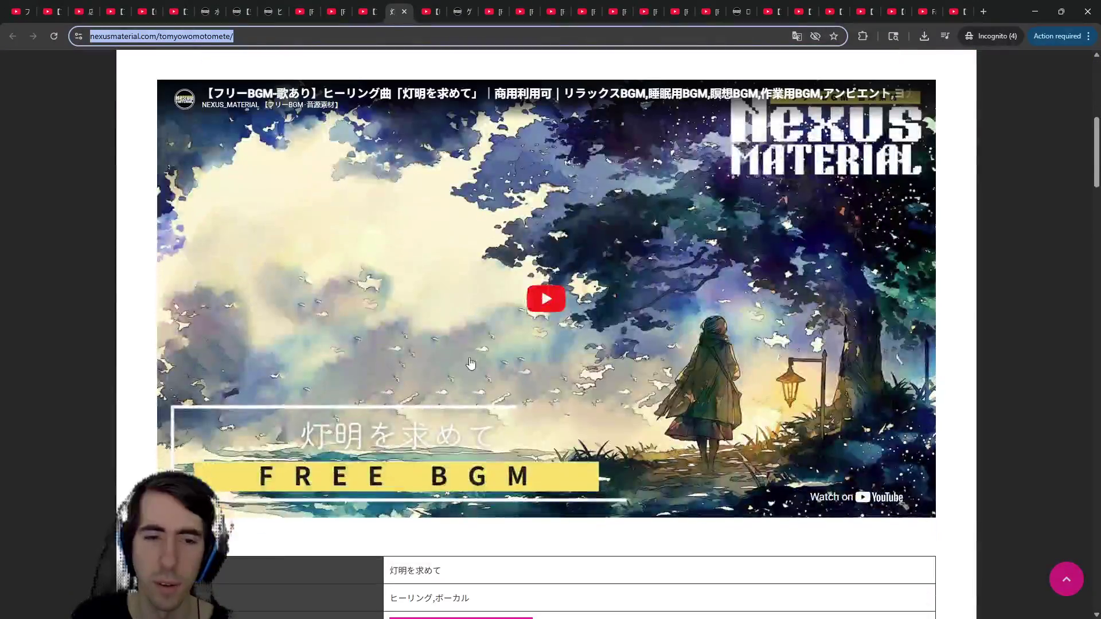
Preview the embedded 灯明を求めて video on Nexus Material, then open it on YouTube
{"action": "left_click", "coordinate": [499, 332]}
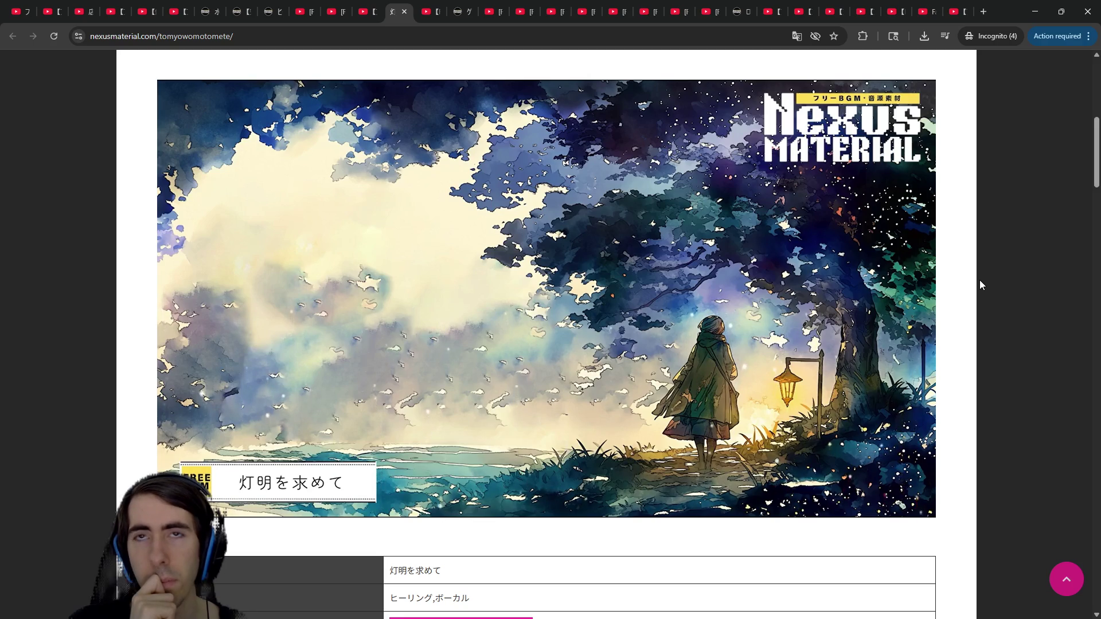
{"action": "left_click", "coordinate": [545, 298]}
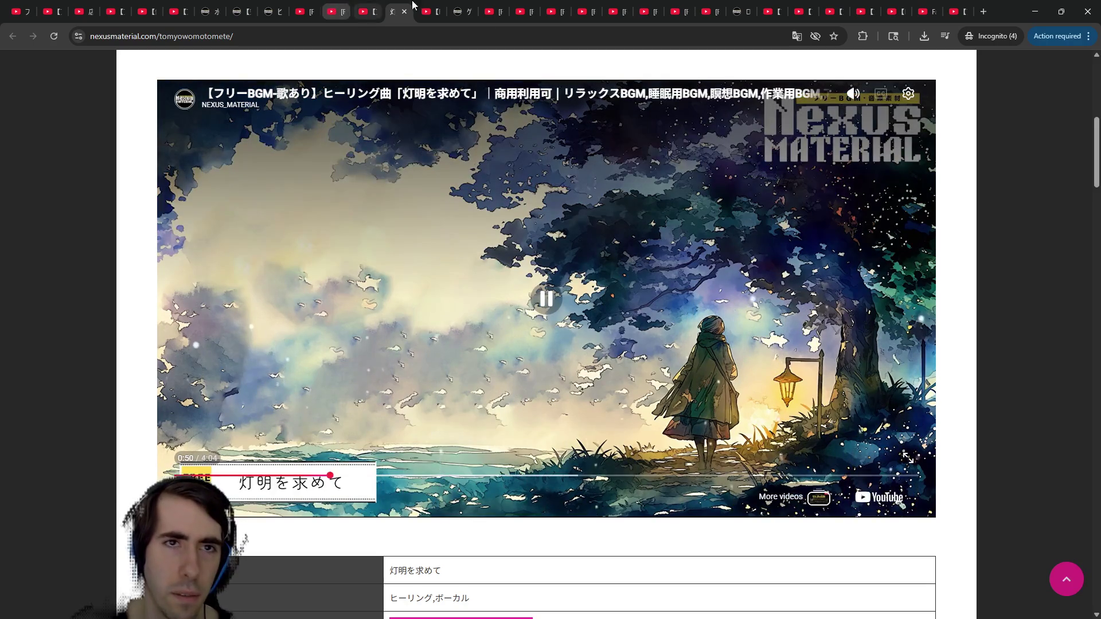
{"action": "left_click", "coordinate": [348, 6]}
{"action": "left_click", "coordinate": [268, 6]}
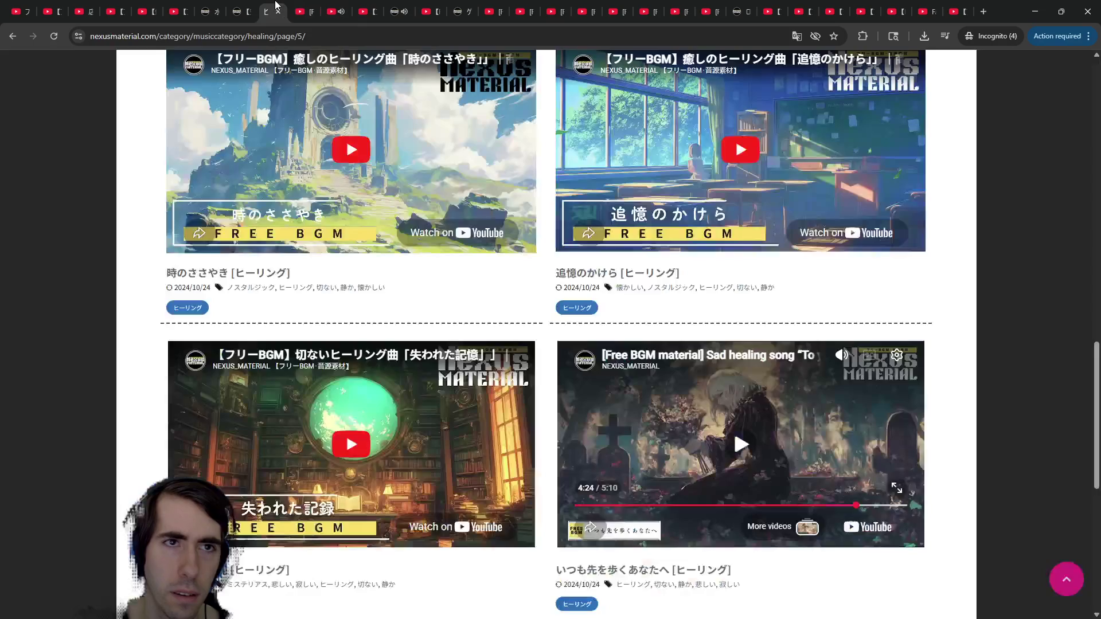
{"action": "left_click", "coordinate": [248, 5]}
{"action": "left_click", "coordinate": [396, 6]}
{"action": "left_click", "coordinate": [427, 6]}
{"action": "left_click", "coordinate": [400, 5]}
{"action": "left_click", "coordinate": [252, 319]}
{"action": "left_click", "coordinate": [288, 98]}
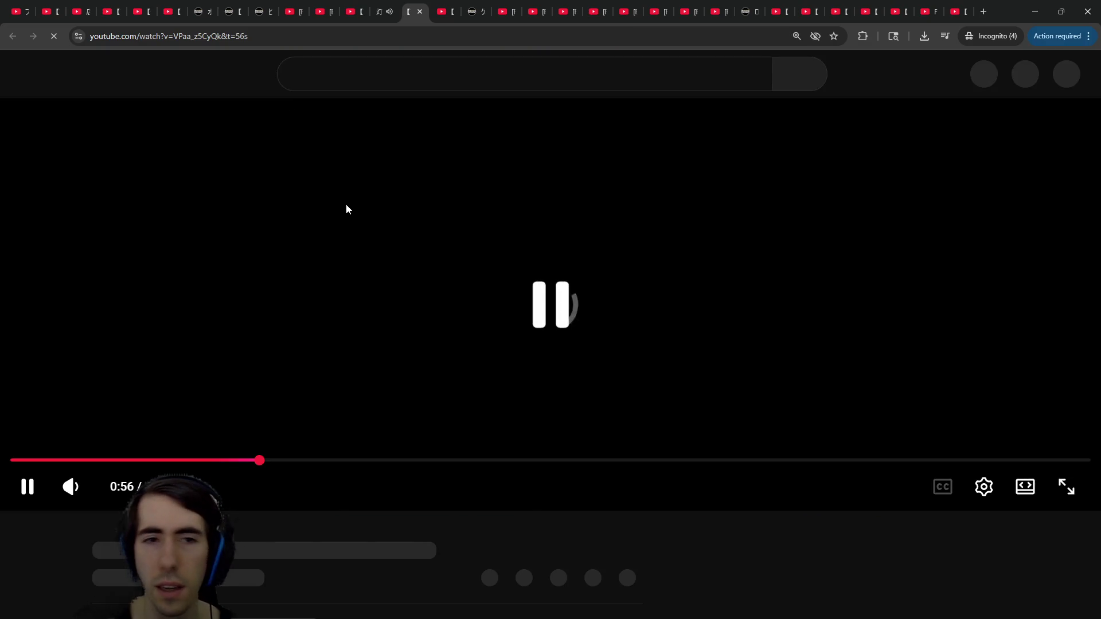
Expand the pinned Japanese lyrics comment on the YouTube watch page
{"action": "scroll", "coordinate": [349, 280], "scroll_direction": "down", "scroll_amount": 15}
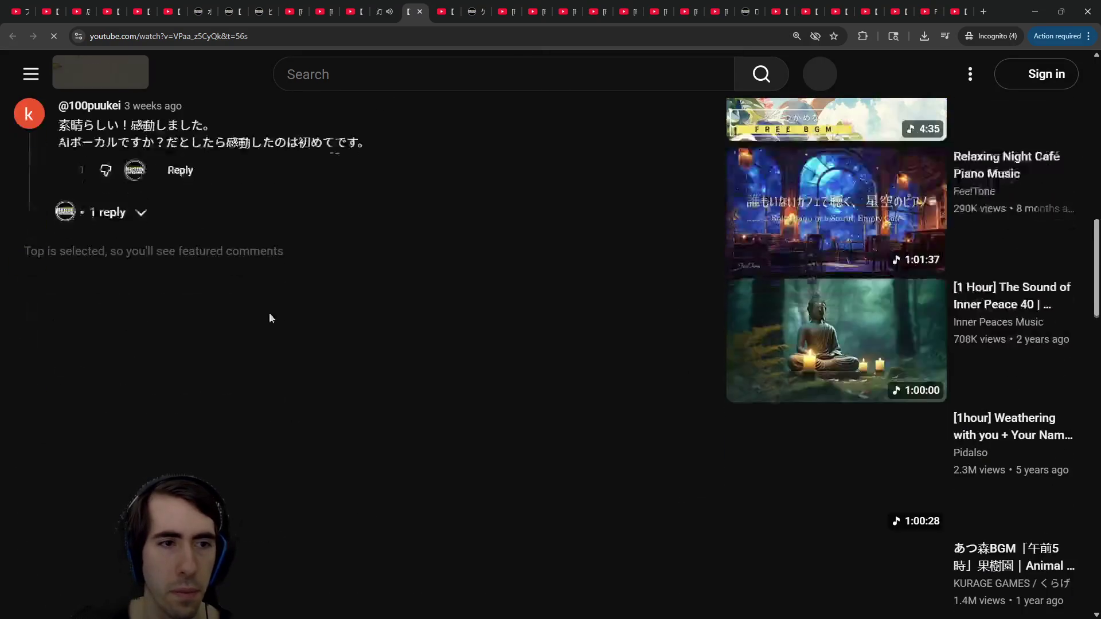
{"action": "scroll", "coordinate": [145, 273], "scroll_direction": "up", "scroll_amount": 3}
{"action": "scroll", "coordinate": [144, 273], "scroll_direction": "up", "scroll_amount": 5}
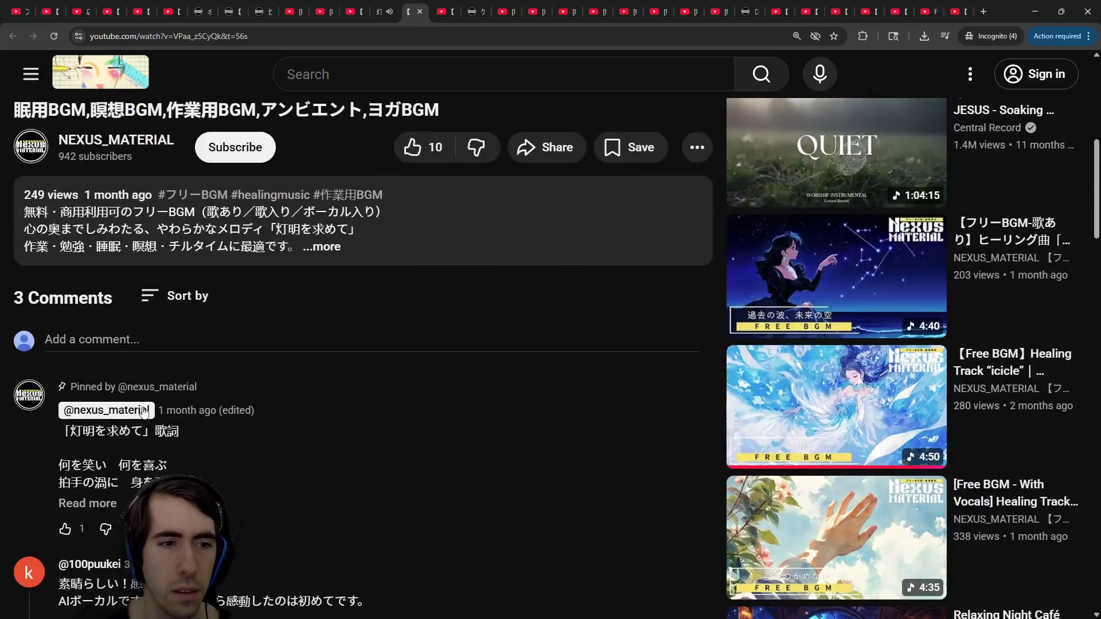
{"action": "left_click", "coordinate": [109, 500]}
{"action": "key", "text": "ctrl+shift+Tab"}
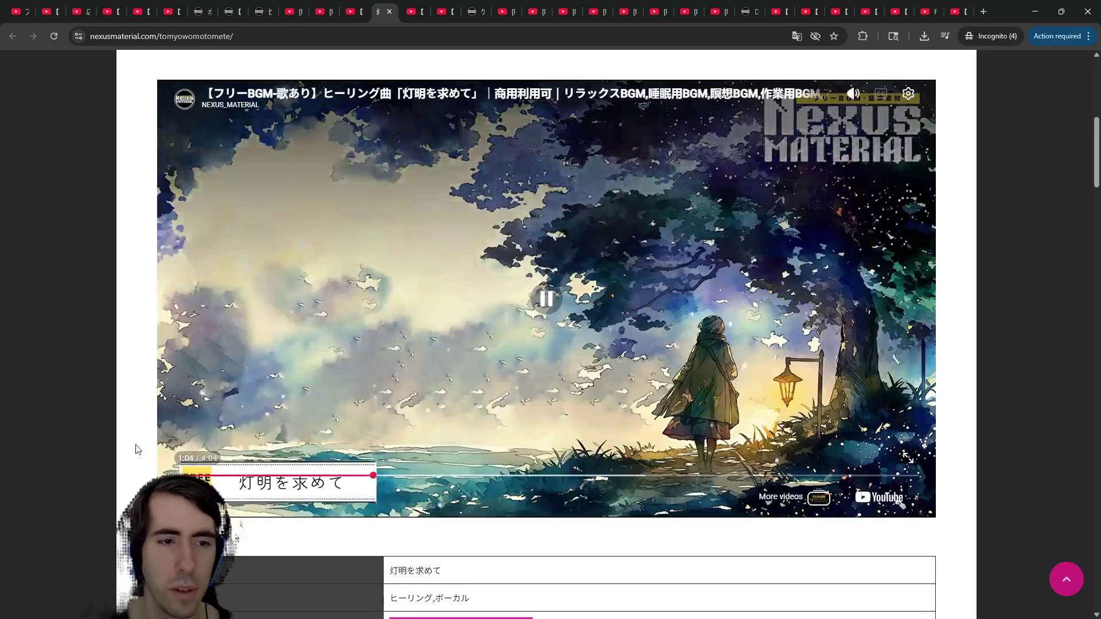
{"action": "key", "text": "ctrl+Tab"}
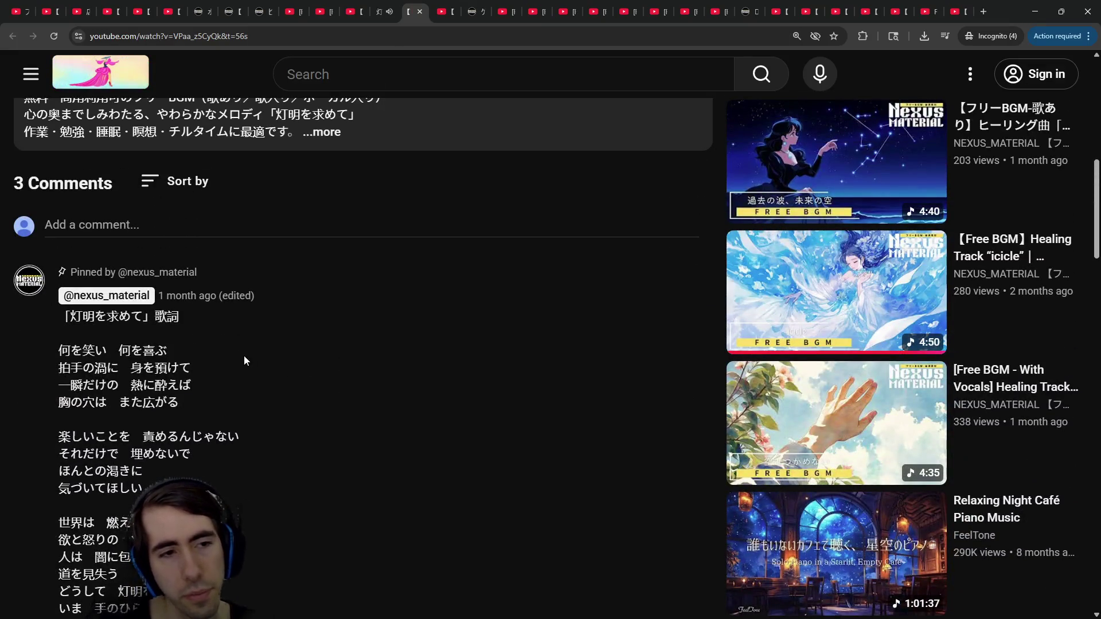
Skip ahead in the Nexus Material preview, then return to YouTube and scroll the lyrics
{"action": "left_click", "coordinate": [375, 12]}
{"action": "left_click", "coordinate": [211, 476]}
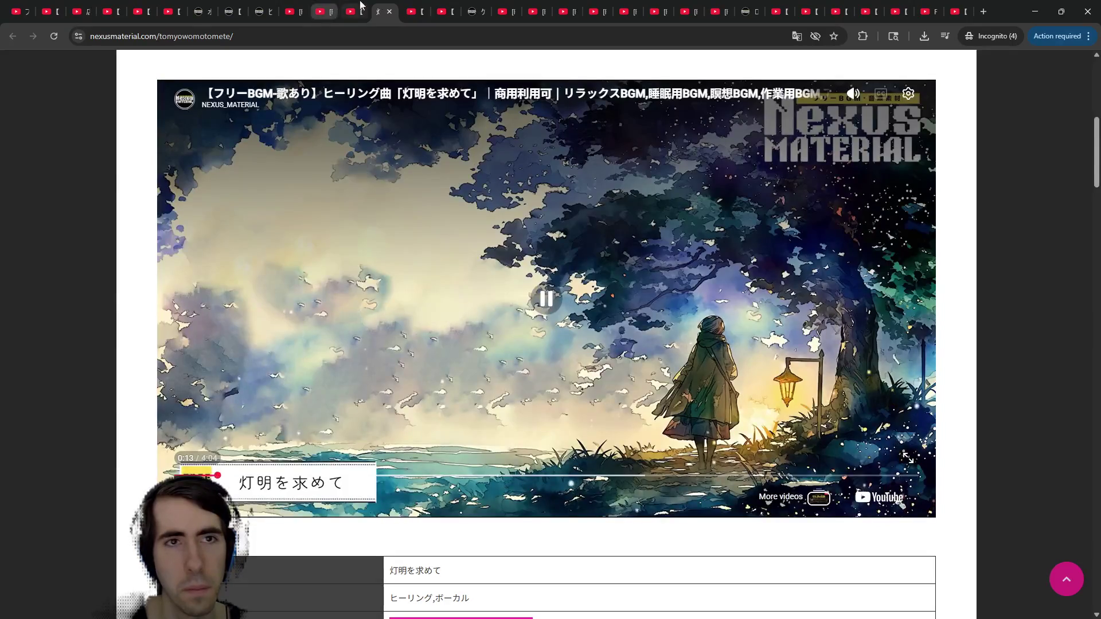
{"action": "left_click", "coordinate": [401, 14]}
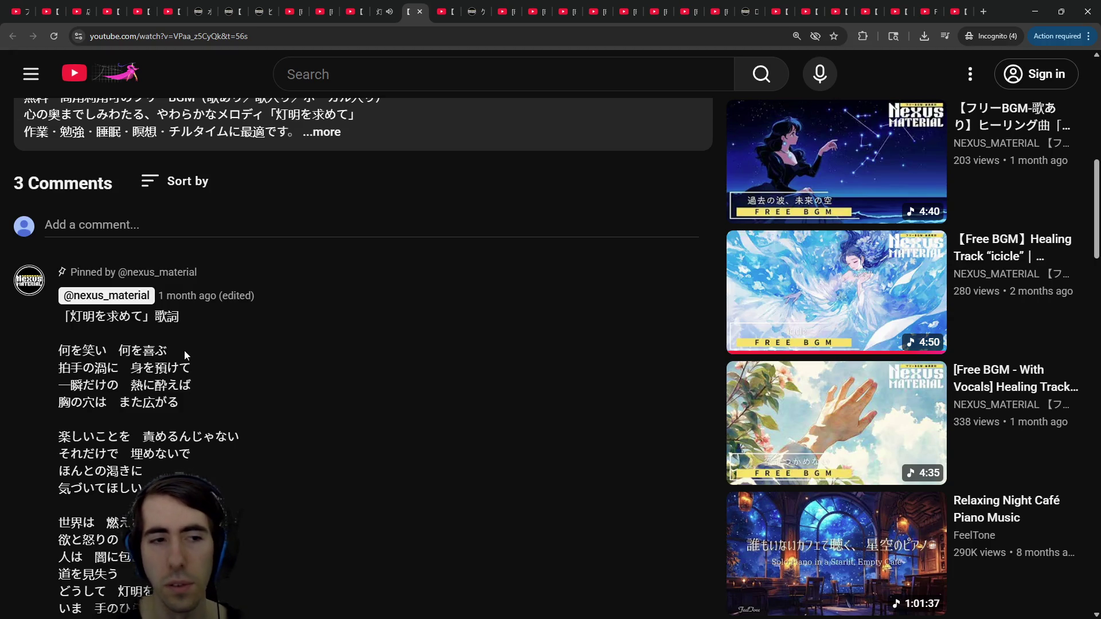
{"action": "scroll", "coordinate": [172, 351], "scroll_direction": "down", "scroll_amount": 1}
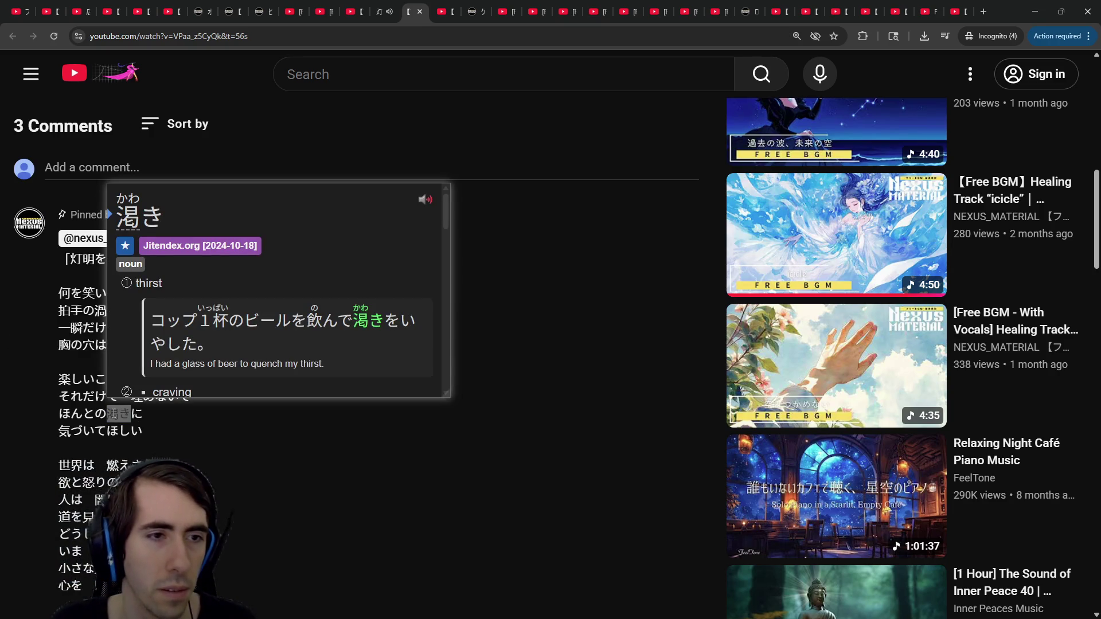
{"action": "scroll", "coordinate": [246, 404], "scroll_direction": "down", "scroll_amount": 3}
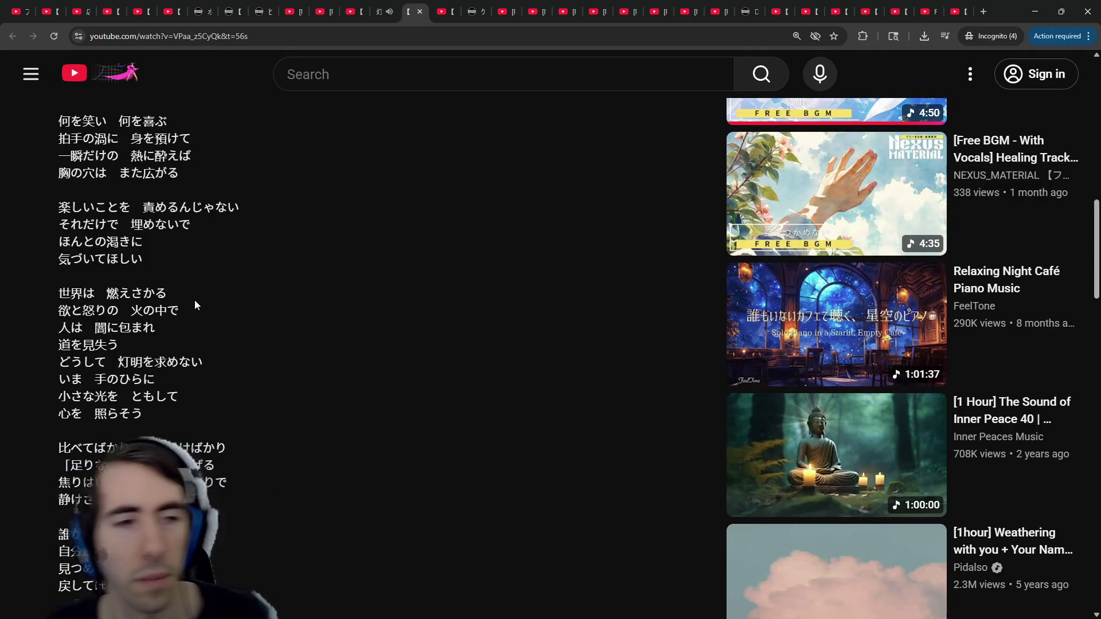
{"action": "scroll", "coordinate": [184, 306], "scroll_direction": "down", "scroll_amount": 1}
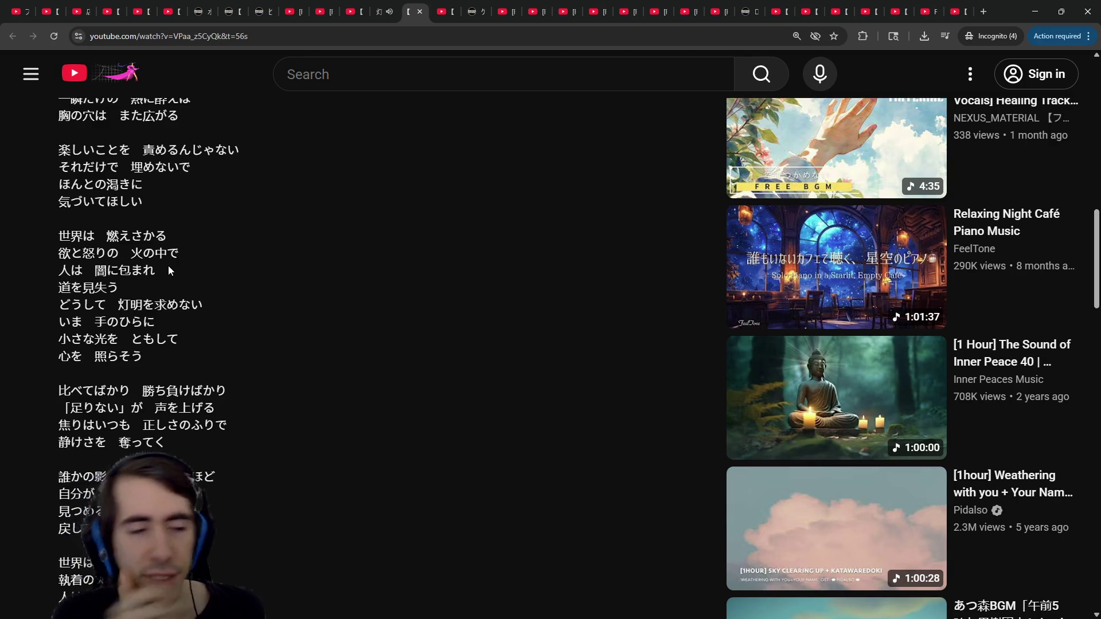
{"action": "scroll", "coordinate": [168, 269], "scroll_direction": "down", "scroll_amount": 4}
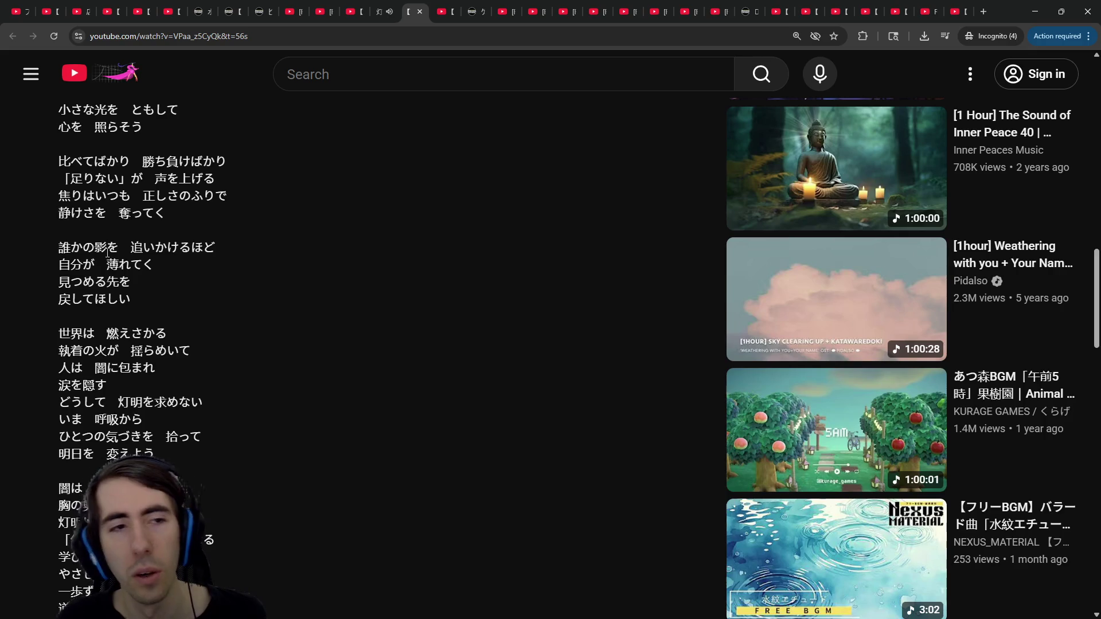
{"action": "left_click_drag", "start_coordinate": [107, 252], "coordinate": [211, 249]}
{"action": "mouse_move", "coordinate": [58, 265]}
{"action": "left_mouse_down"}
{"action": "mouse_move", "coordinate": [145, 267]}
{"action": "mouse_move", "coordinate": [131, 283]}
{"action": "mouse_move", "coordinate": [79, 281]}
{"action": "mouse_move", "coordinate": [130, 281]}
{"action": "left_mouse_up"}
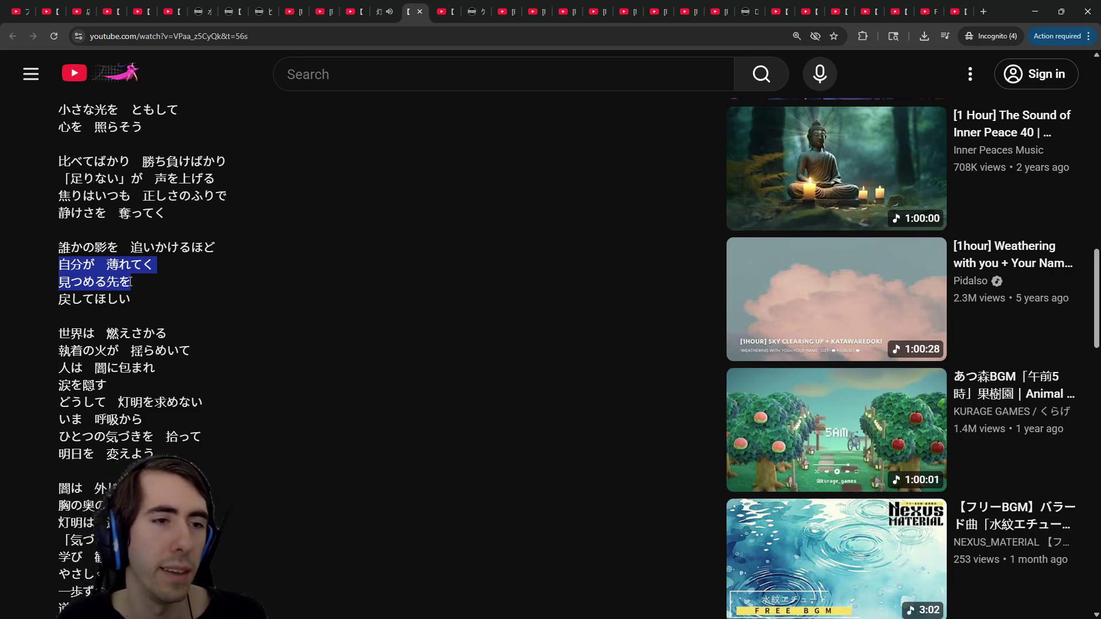
{"action": "left_click", "coordinate": [131, 279]}
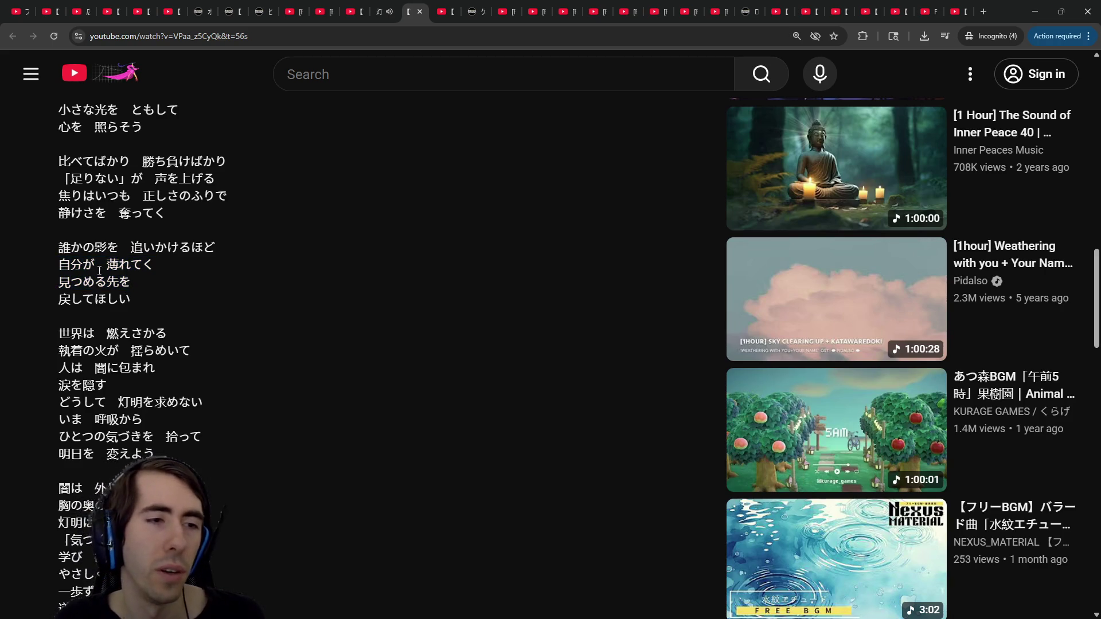
{"action": "left_click_drag", "start_coordinate": [59, 248], "coordinate": [131, 299]}
{"action": "left_click", "coordinate": [113, 301]}
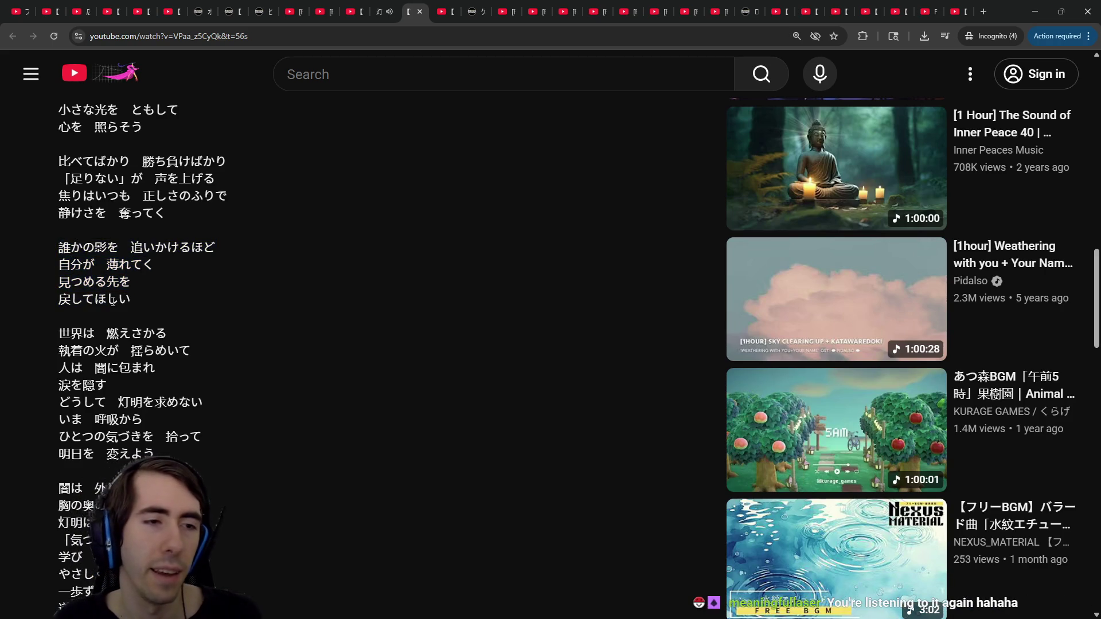
{"action": "scroll", "coordinate": [92, 293], "scroll_direction": "down", "scroll_amount": 3}
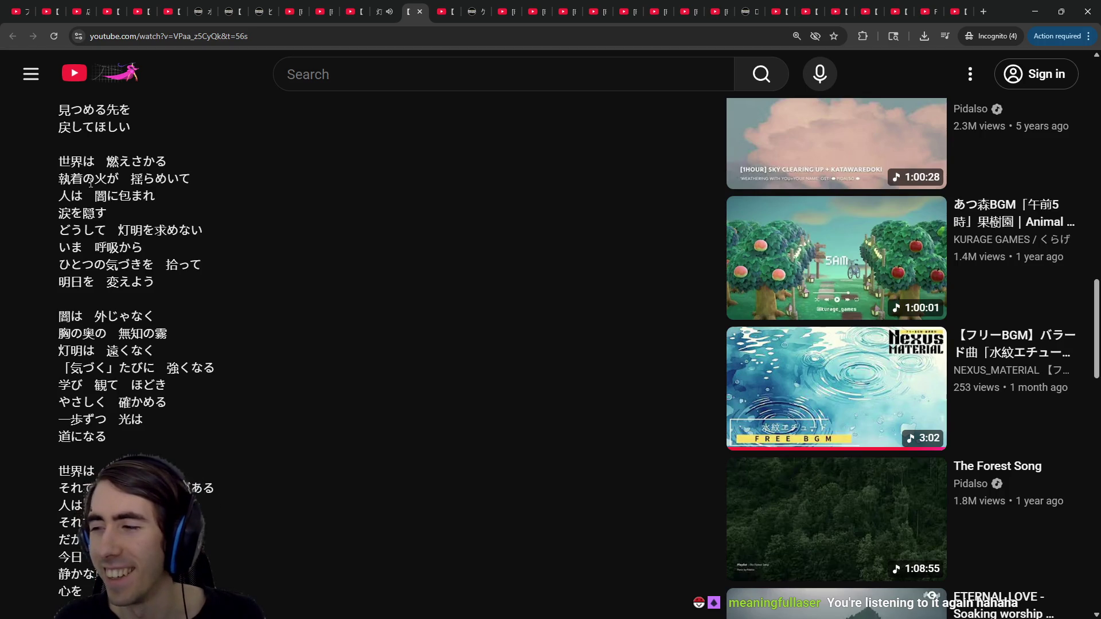
{"action": "double_click", "coordinate": [134, 192]}
{"action": "left_click", "coordinate": [135, 191]}
{"action": "left_click_drag", "start_coordinate": [95, 196], "coordinate": [155, 196]}
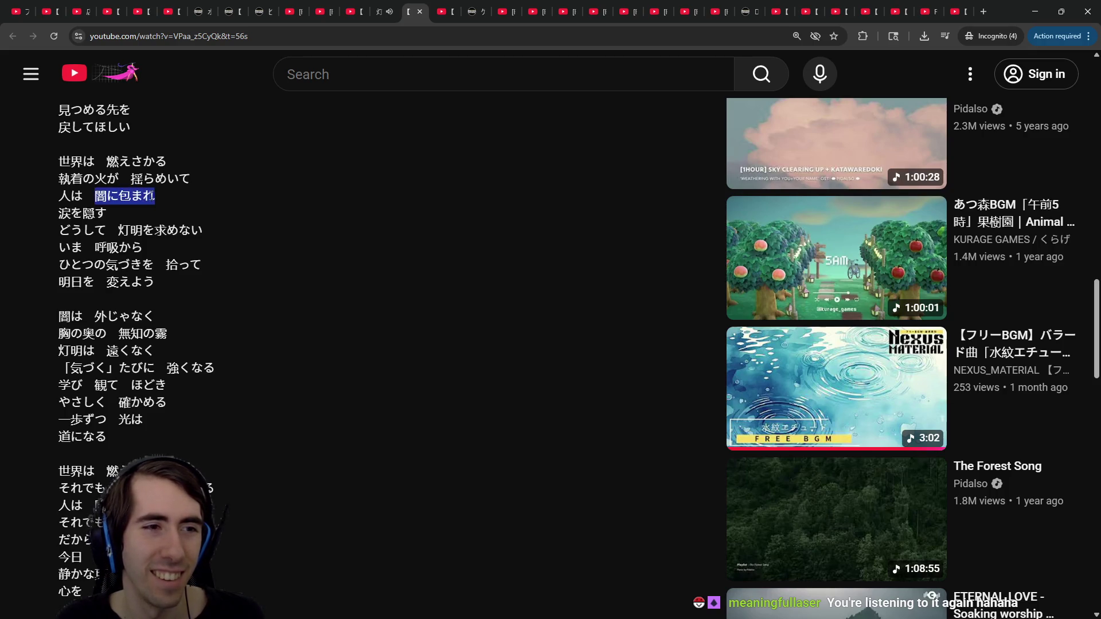
{"action": "left_click", "coordinate": [154, 197]}
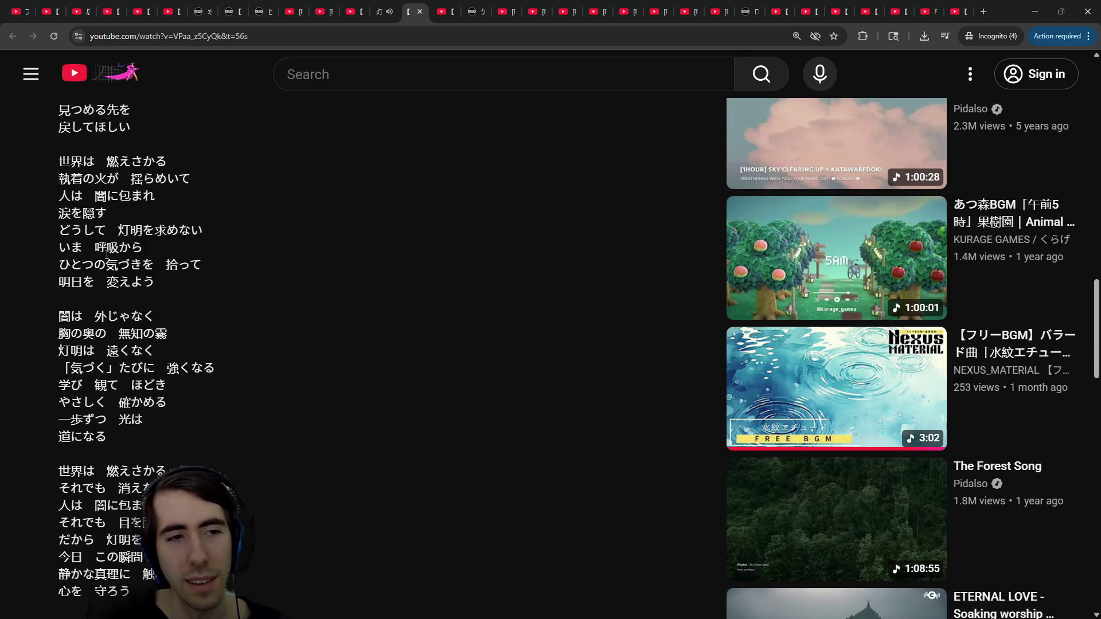
{"action": "left_click_drag", "start_coordinate": [60, 281], "coordinate": [170, 285]}
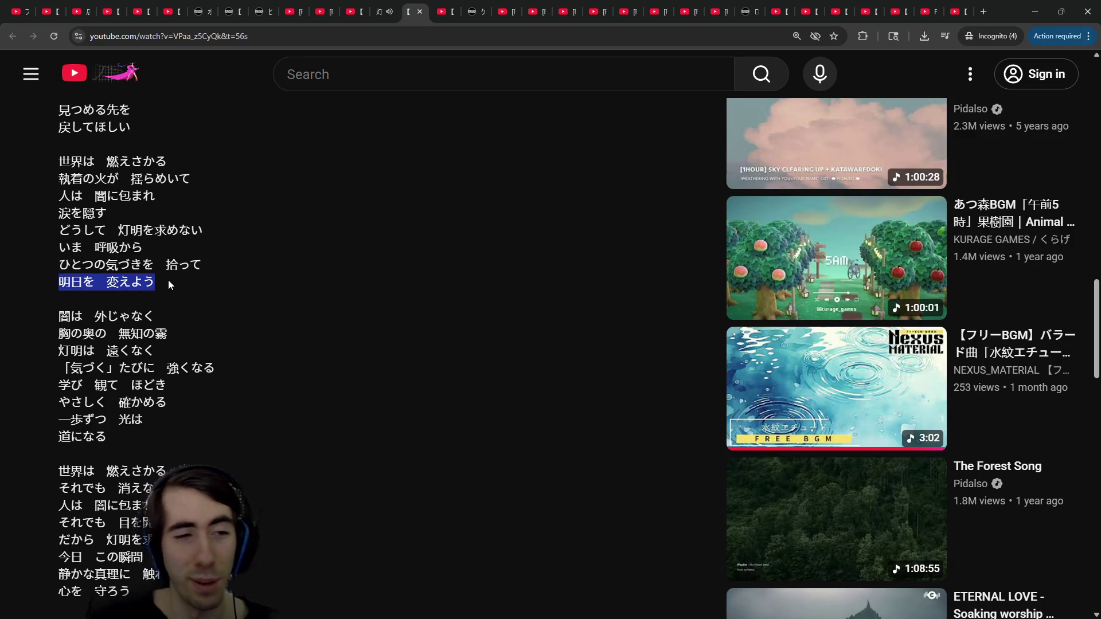
{"action": "scroll", "coordinate": [169, 284], "scroll_direction": "down", "scroll_amount": 2}
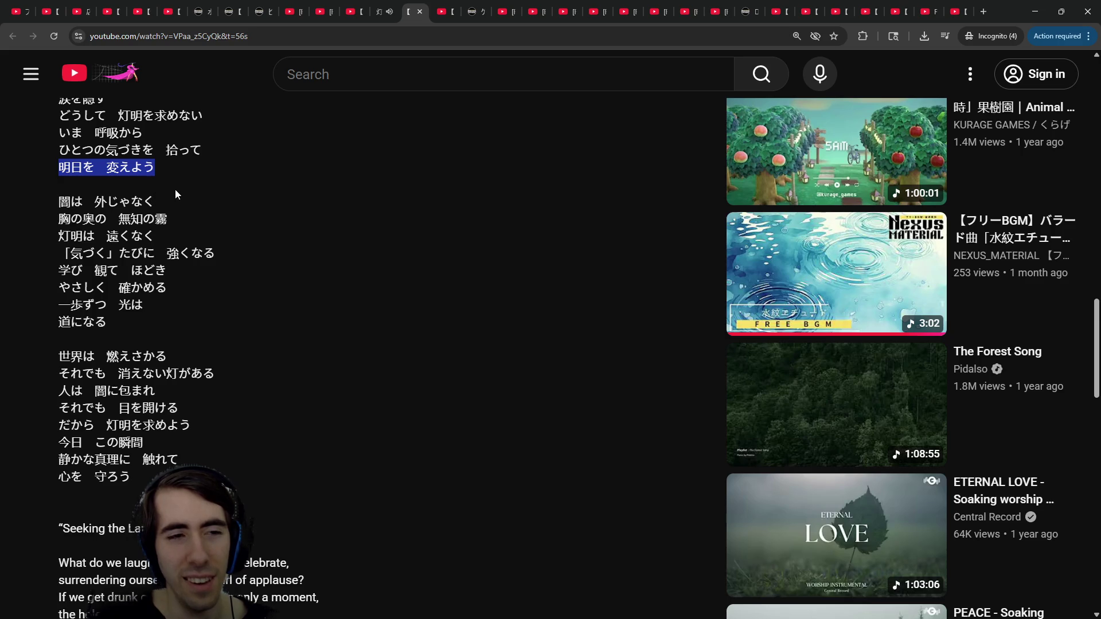
{"action": "left_click_drag", "start_coordinate": [168, 254], "coordinate": [222, 259]}
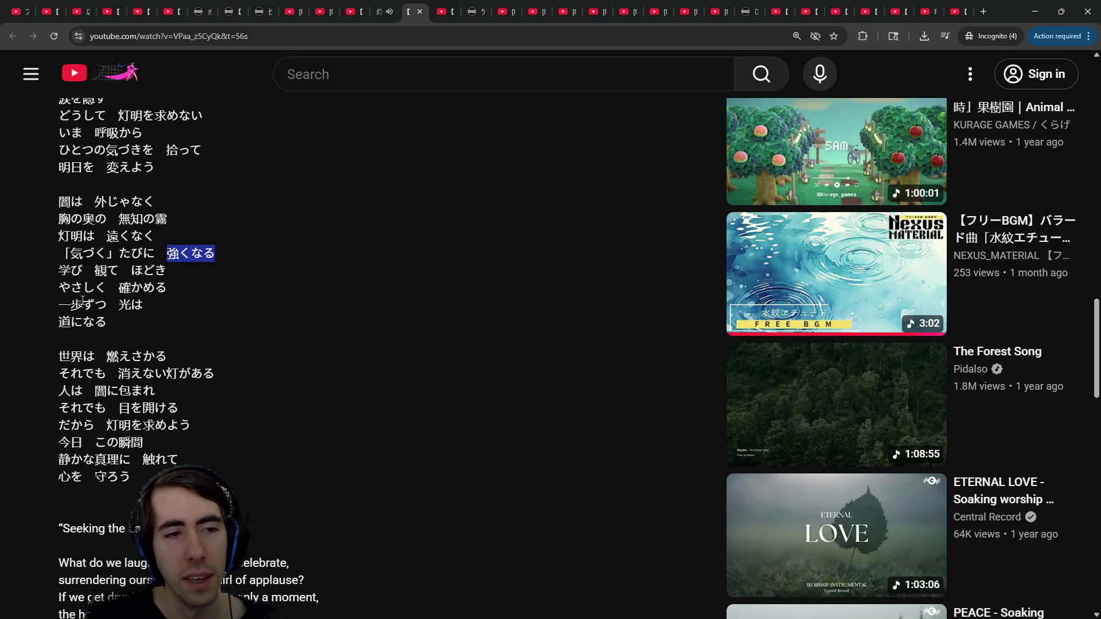
{"action": "mouse_move", "coordinate": [119, 305]}
{"action": "left_mouse_down"}
{"action": "mouse_move", "coordinate": [143, 305]}
{"action": "mouse_move", "coordinate": [59, 324]}
{"action": "mouse_move", "coordinate": [107, 327]}
{"action": "left_mouse_up"}
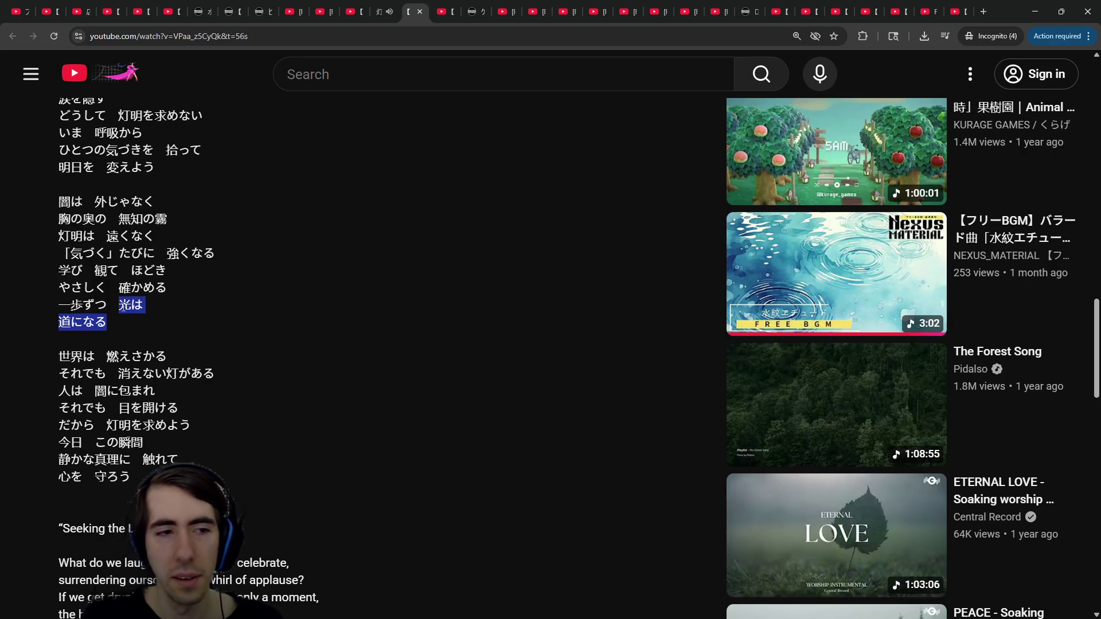
{"action": "scroll", "coordinate": [98, 355], "scroll_direction": "down", "scroll_amount": 1}
{"action": "scroll", "coordinate": [99, 354], "scroll_direction": "up", "scroll_amount": 1}
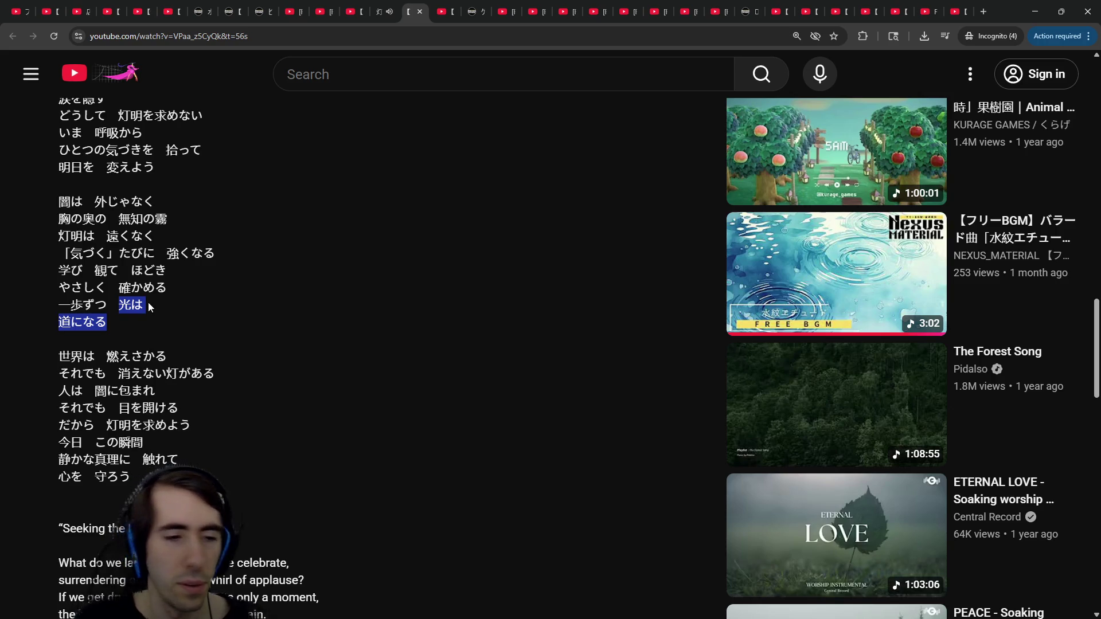
{"action": "scroll", "coordinate": [161, 438], "scroll_direction": "down", "scroll_amount": 5}
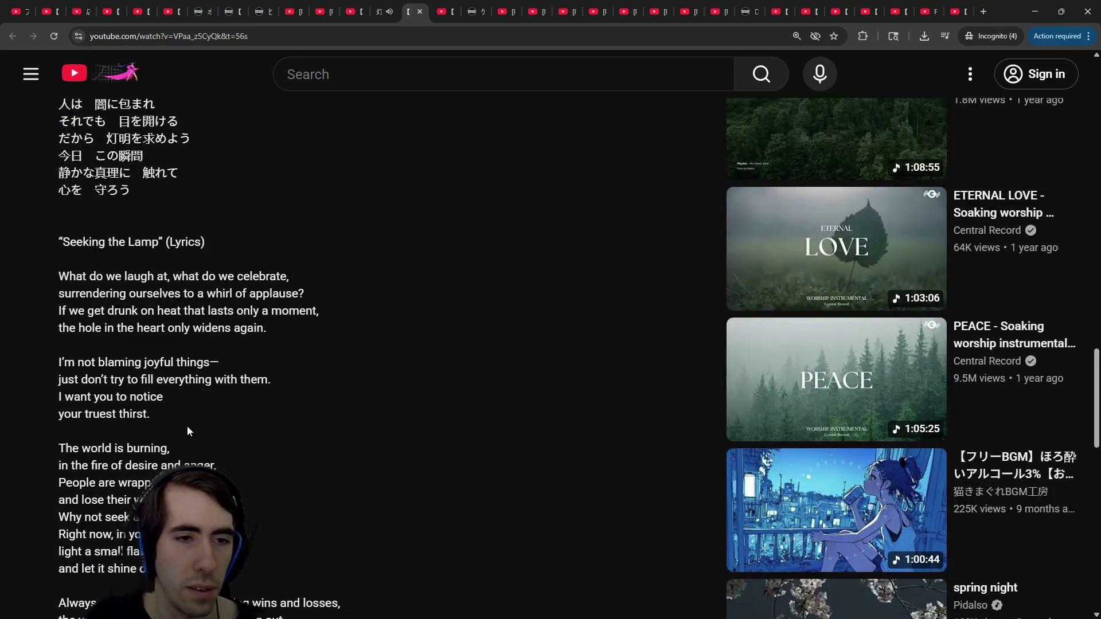
Read through the English lyrics and expand the '1 reply' under the listener's comment
{"action": "scroll", "coordinate": [187, 429], "scroll_direction": "down", "scroll_amount": 4}
{"action": "scroll", "coordinate": [189, 426], "scroll_direction": "up", "scroll_amount": 2}
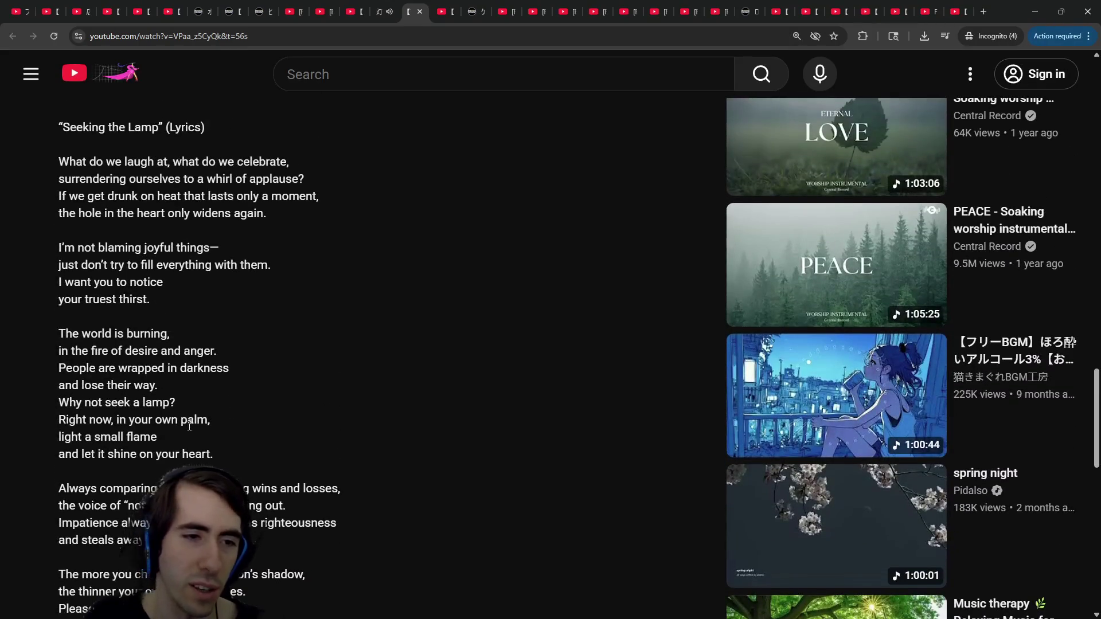
{"action": "scroll", "coordinate": [191, 426], "scroll_direction": "up", "scroll_amount": 1}
{"action": "scroll", "coordinate": [193, 426], "scroll_direction": "down", "scroll_amount": 2}
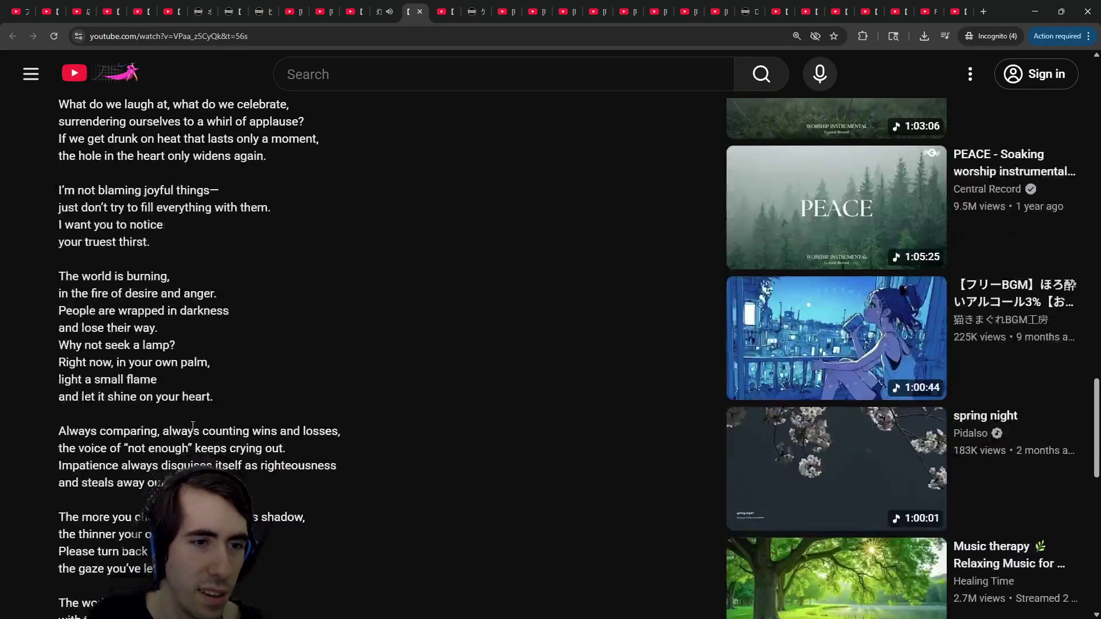
{"action": "scroll", "coordinate": [192, 425], "scroll_direction": "down", "scroll_amount": 5}
{"action": "scroll", "coordinate": [193, 426], "scroll_direction": "down", "scroll_amount": 3}
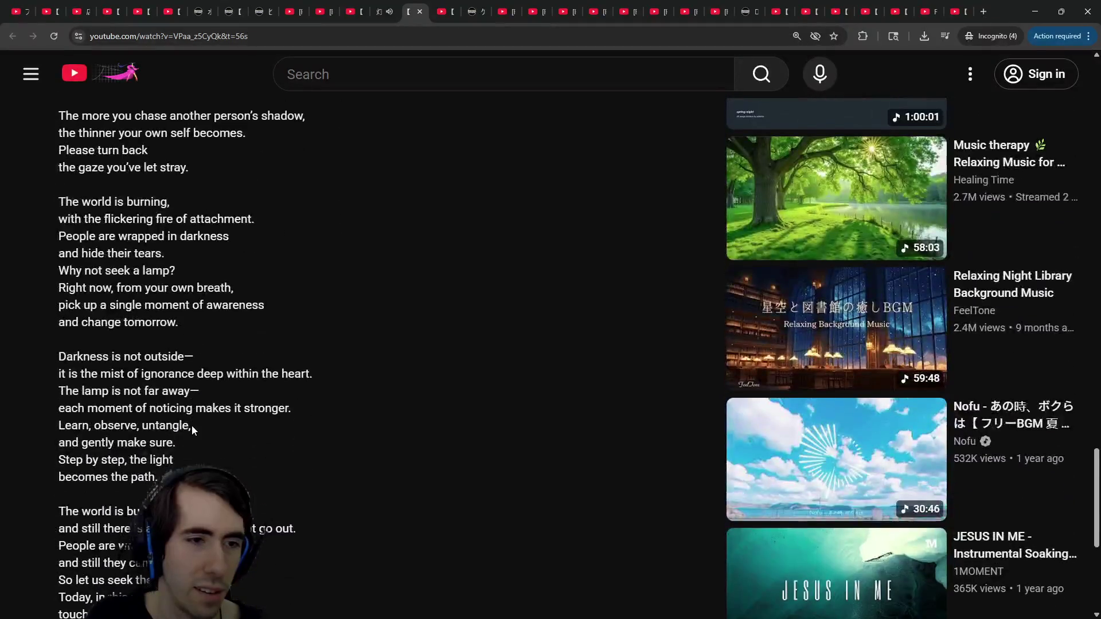
{"action": "scroll", "coordinate": [193, 425], "scroll_direction": "down", "scroll_amount": 2}
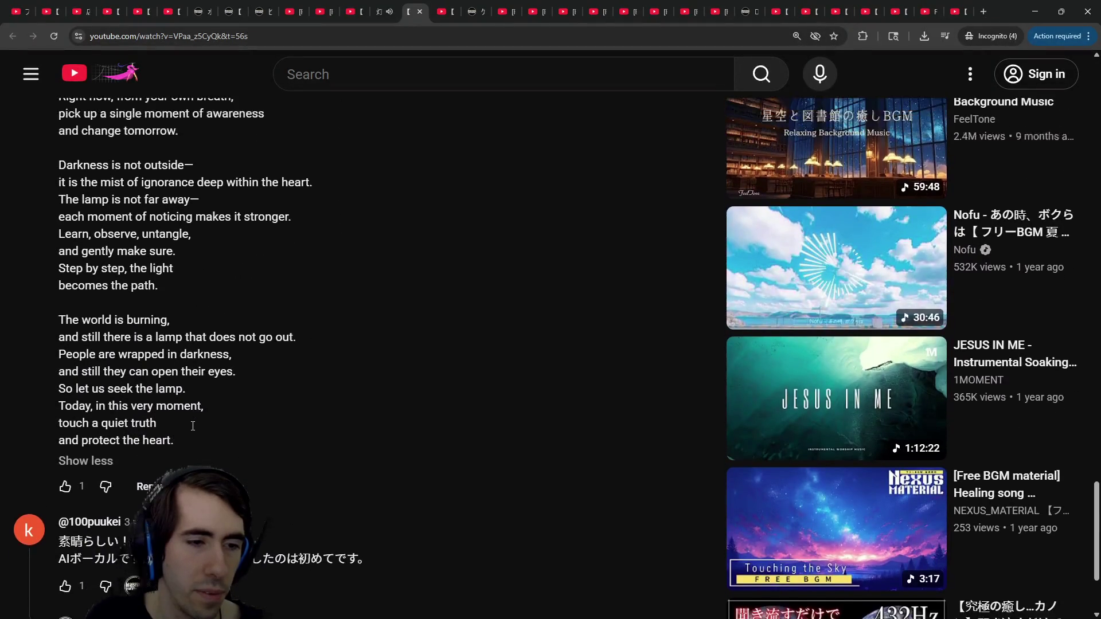
{"action": "scroll", "coordinate": [192, 426], "scroll_direction": "up", "scroll_amount": 1}
{"action": "scroll", "coordinate": [193, 426], "scroll_direction": "down", "scroll_amount": 2}
{"action": "left_click", "coordinate": [95, 529]}
Scroll back to the video, check its playback options, and return to the Nexus Material 灯明を求めて page
{"action": "scroll", "coordinate": [208, 459], "scroll_direction": "up", "scroll_amount": 1}
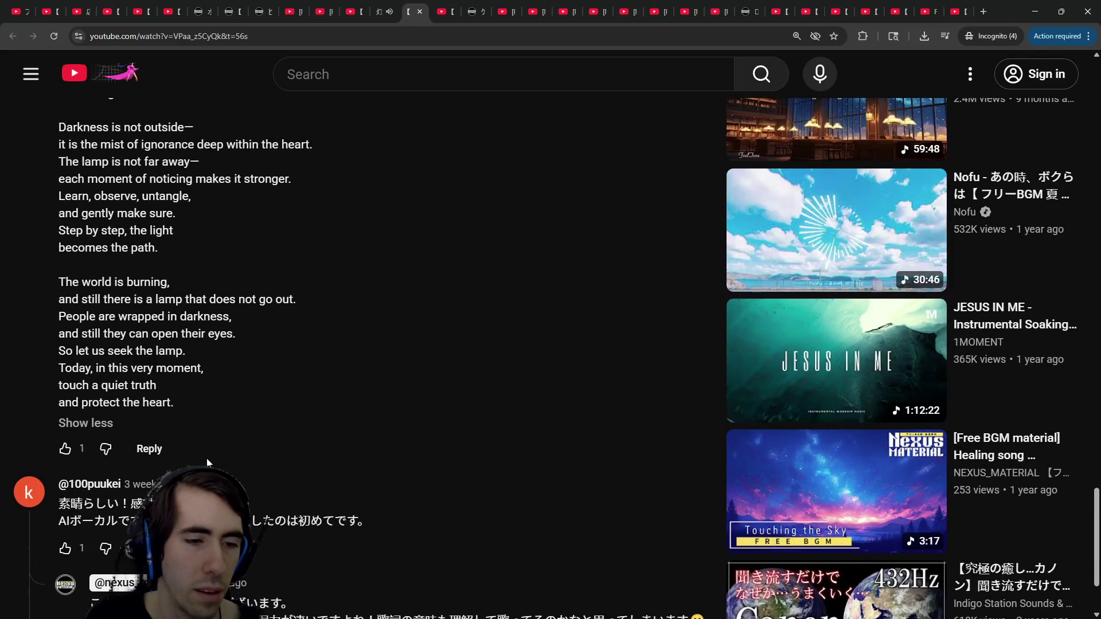
{"action": "scroll", "coordinate": [208, 459], "scroll_direction": "up", "scroll_amount": 12}
{"action": "scroll", "coordinate": [217, 457], "scroll_direction": "up", "scroll_amount": 20}
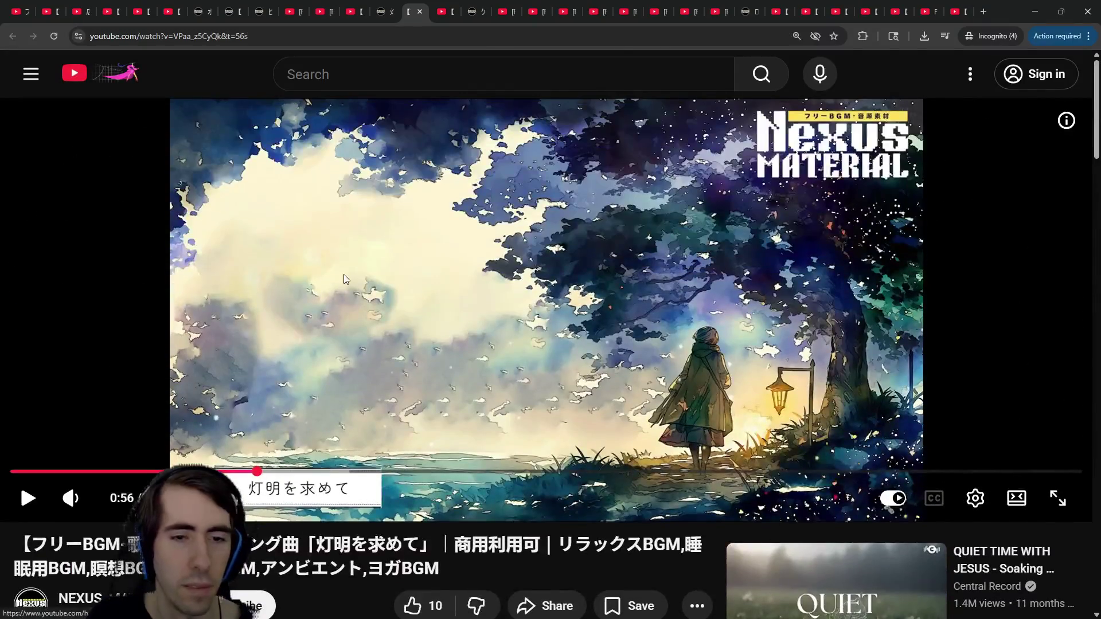
{"action": "right_click", "coordinate": [343, 274]}
{"action": "left_click", "coordinate": [322, 260]}
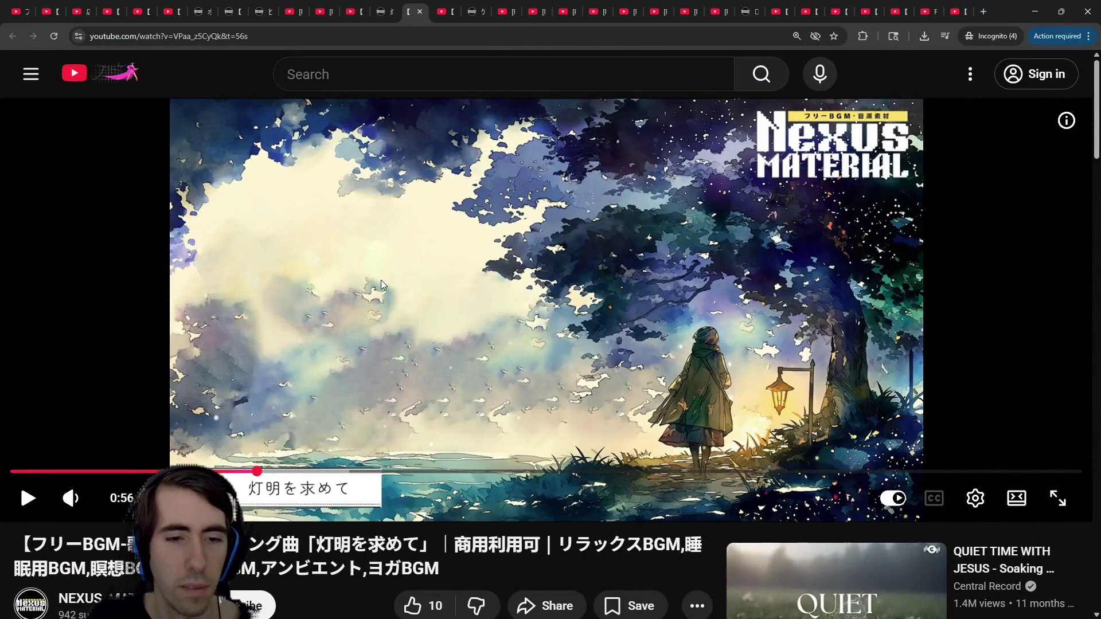
{"action": "right_click", "coordinate": [345, 284]}
{"action": "left_click", "coordinate": [341, 270]}
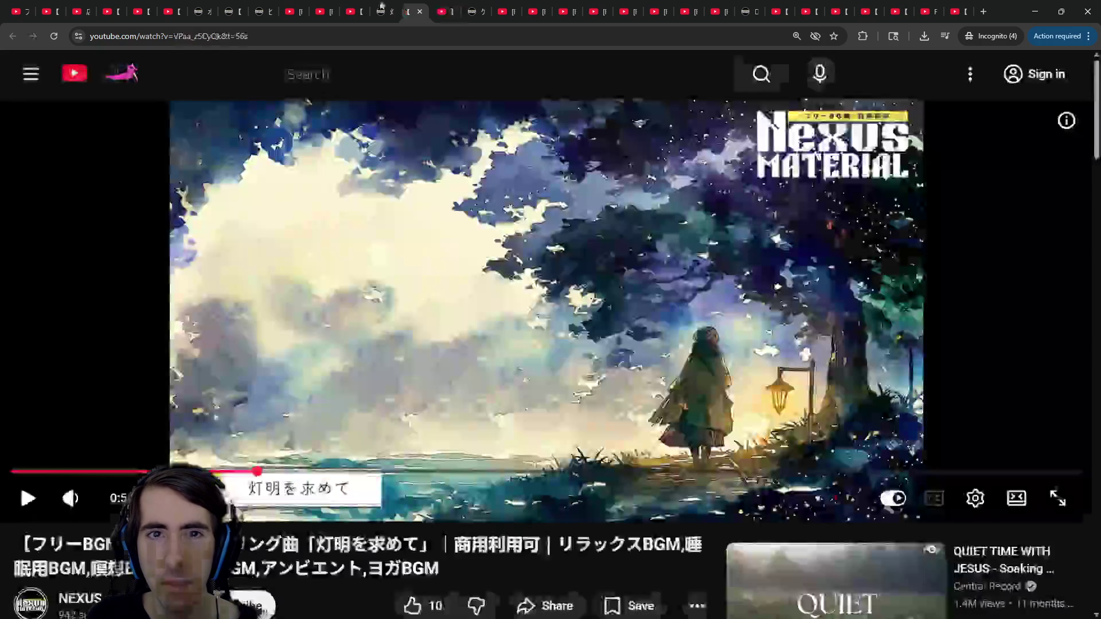
{"action": "left_click", "coordinate": [382, 8]}
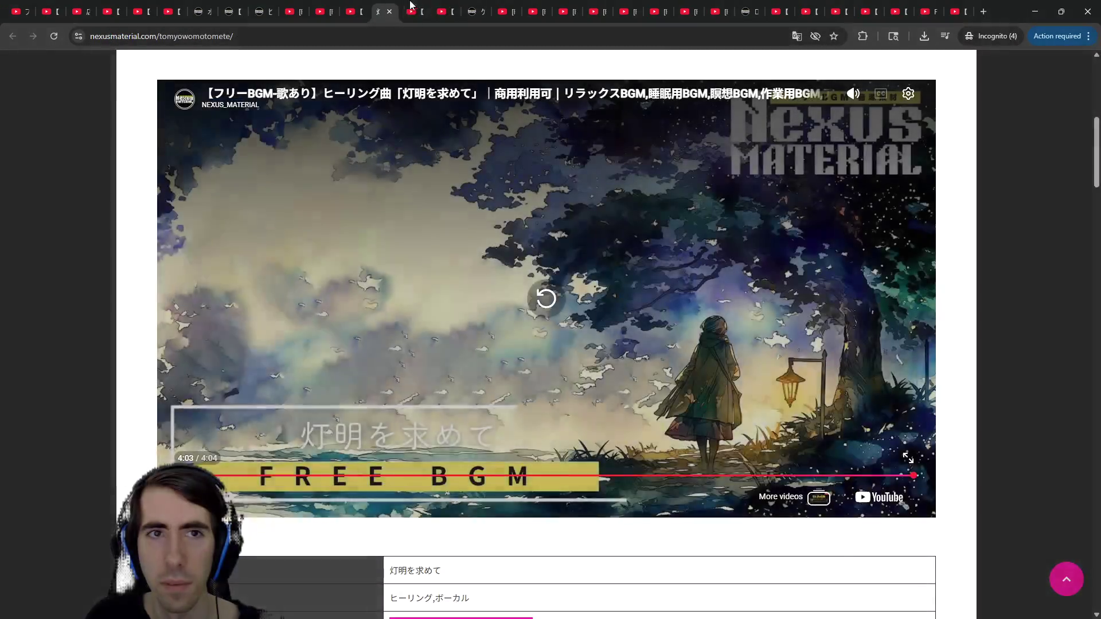